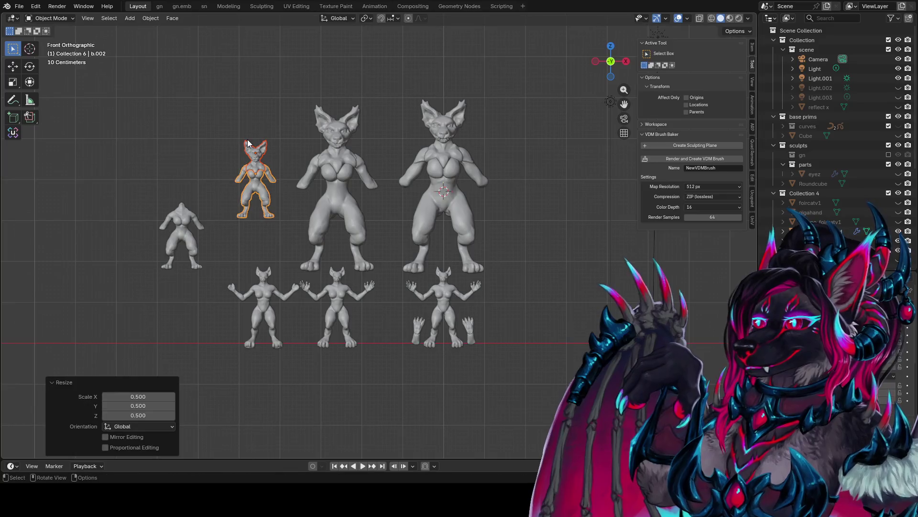
Step: Lower the small figure b.002 and place it on the left beside the others
key("g")
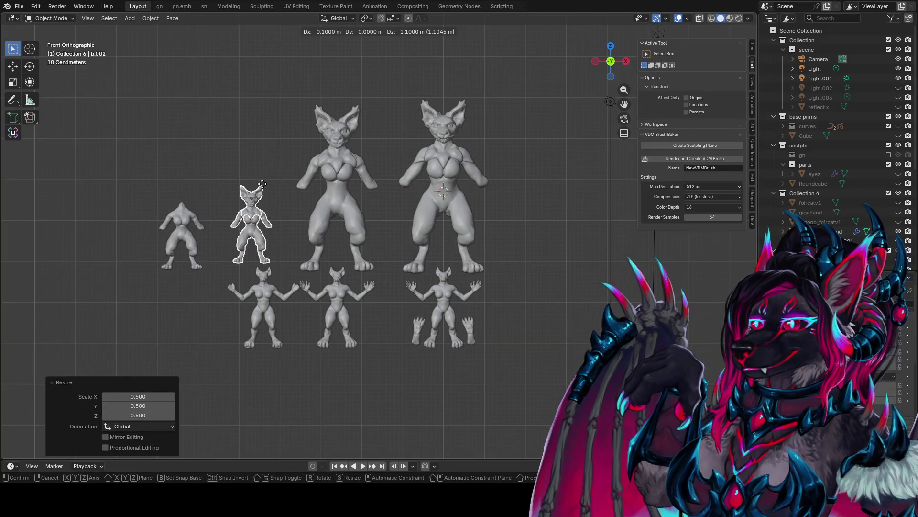
key("z")
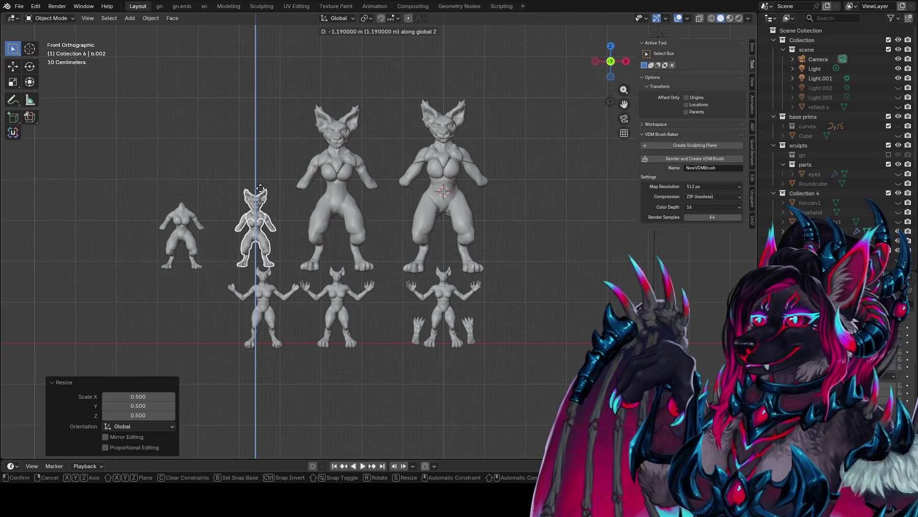
key("Return")
key("g")
key("x")
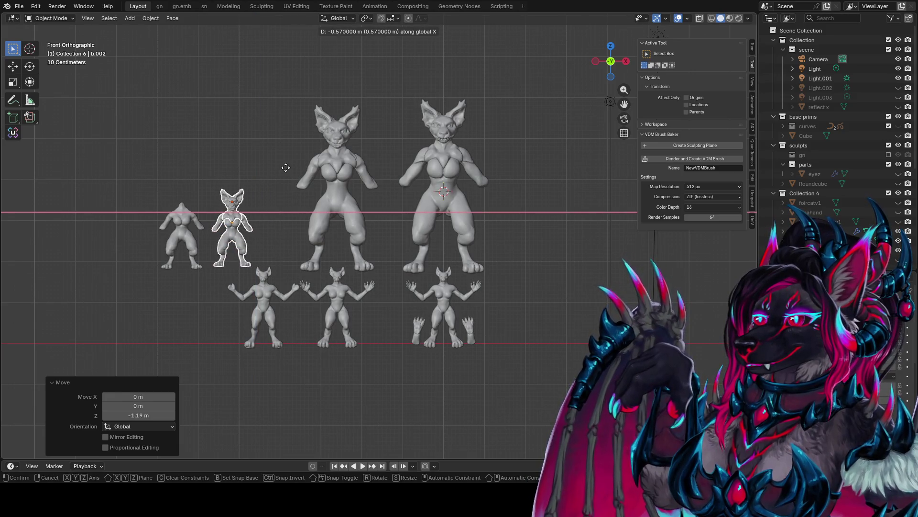
key("z")
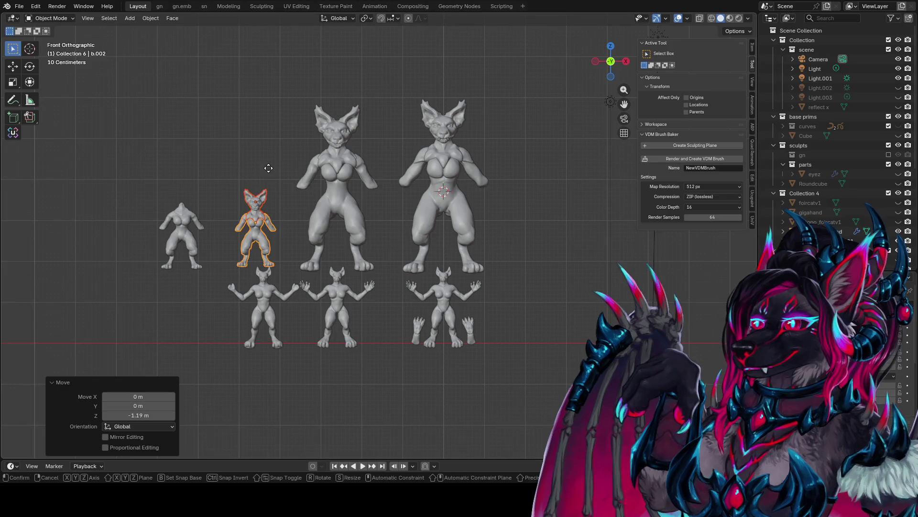
key("Return")
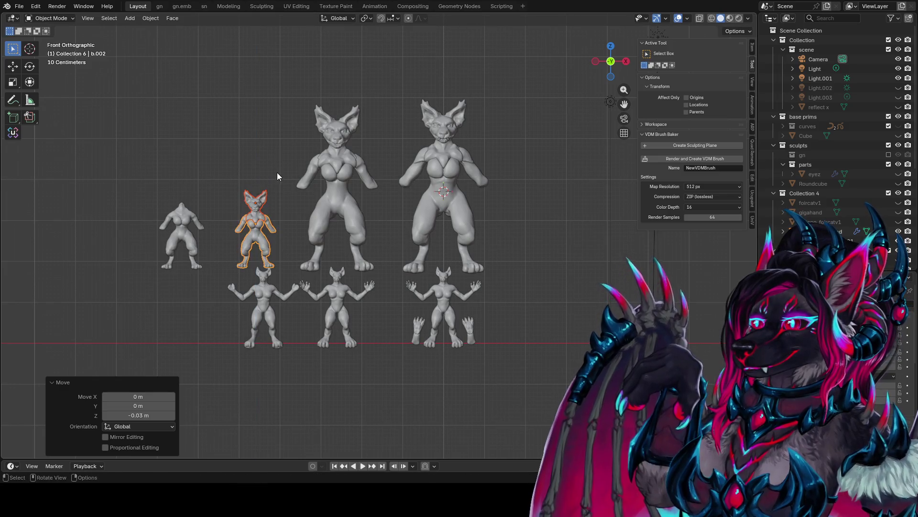
key("g")
key("Return")
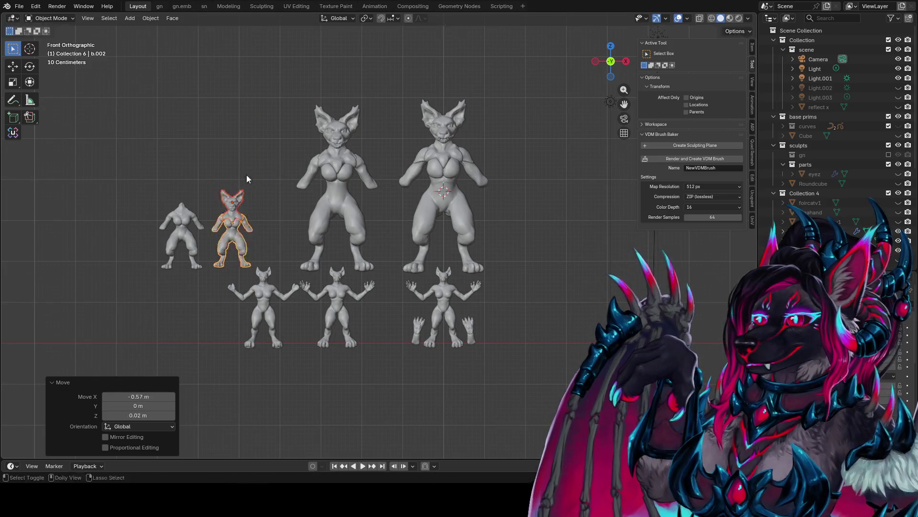
Step: Halve figure b.003 with S .5 and lower it 1.2 m into the row
left_click(256, 178)
left_click(328, 179, "shift")
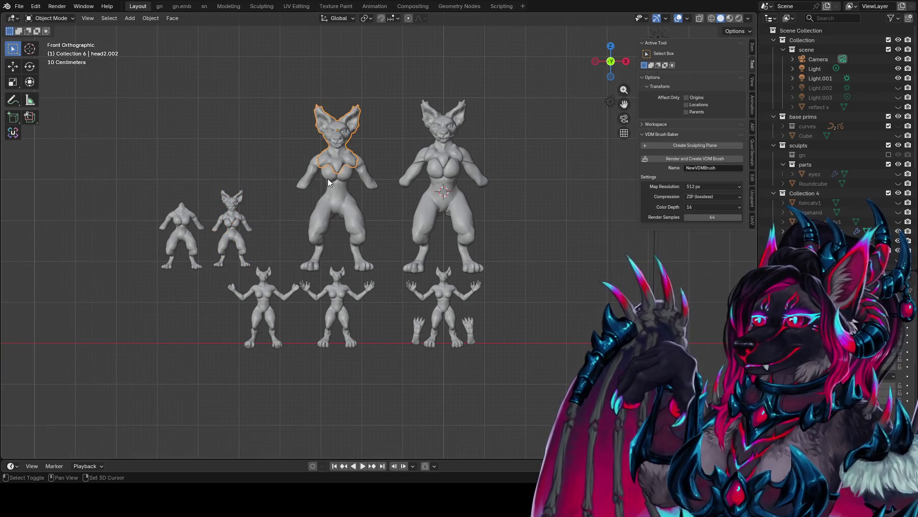
type("s.5")
key("Return")
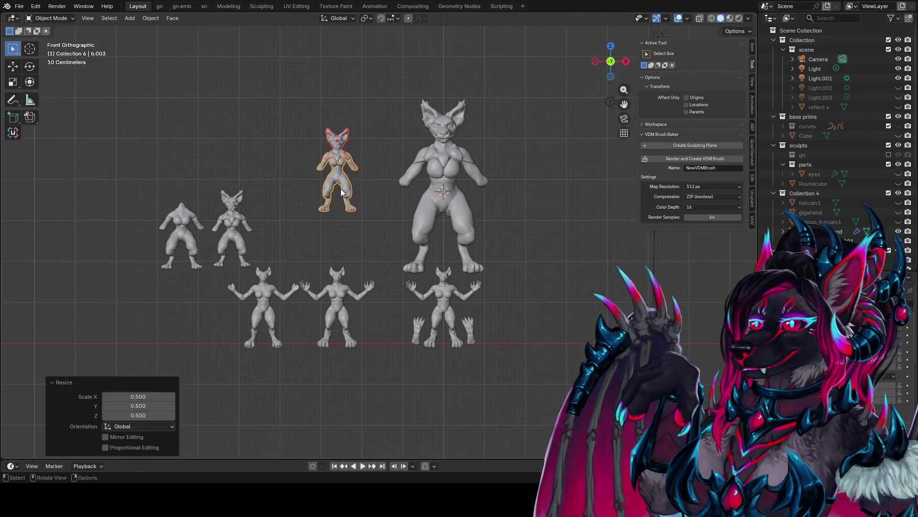
key("g")
key("z")
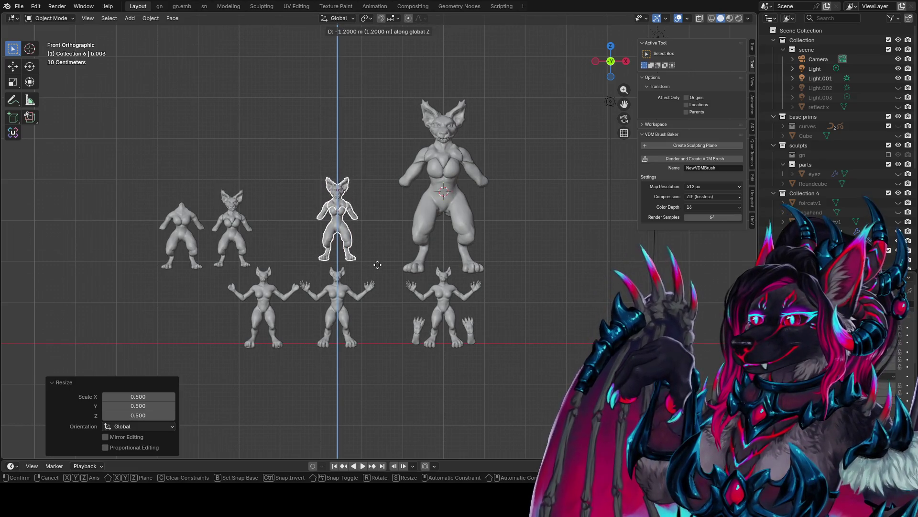
left_click(378, 265)
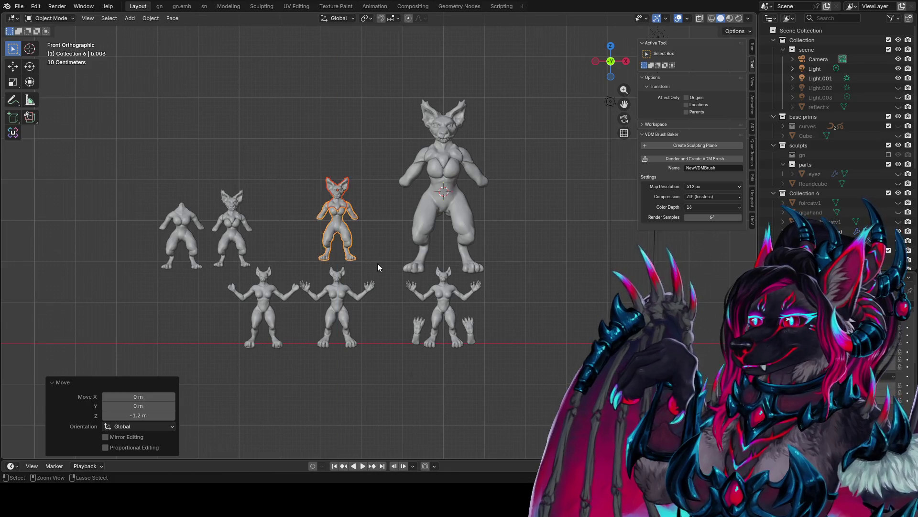
Step: Reselect b.002, try shifting its body right, then undo the move
left_click(234, 237)
left_click(193, 238)
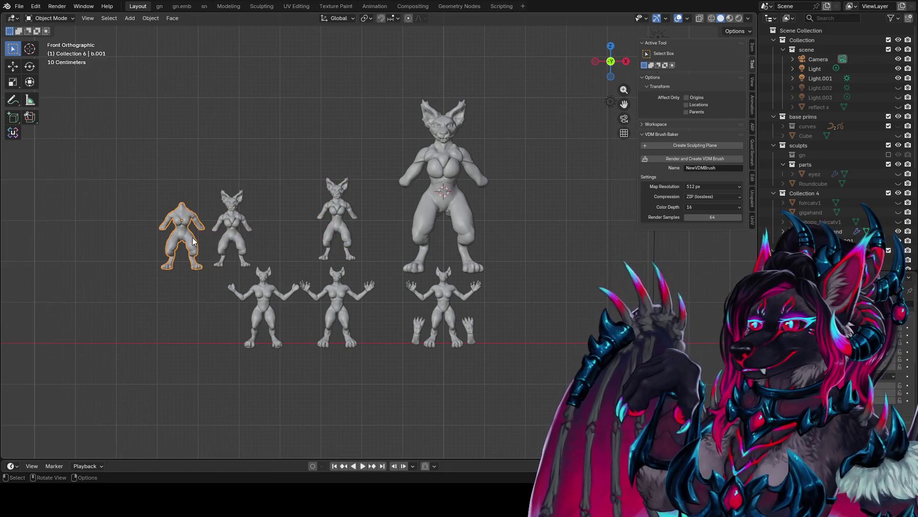
left_click(237, 234)
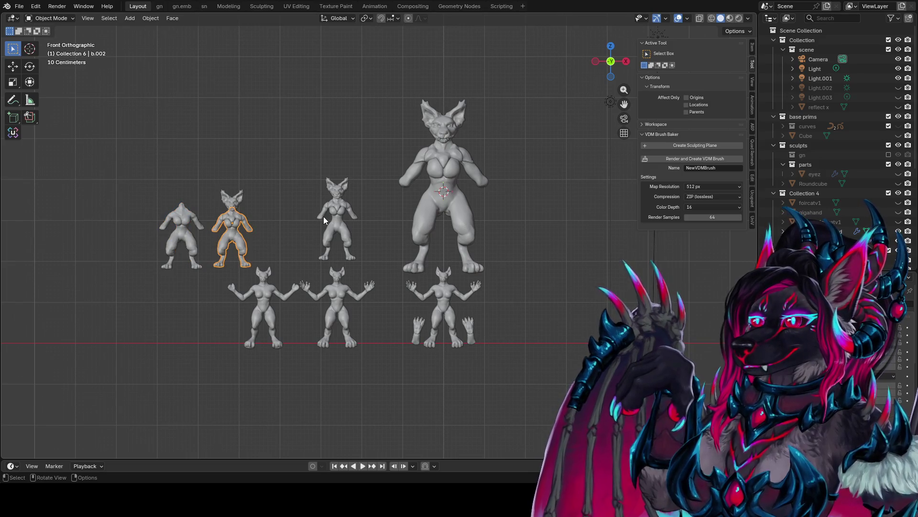
left_click(345, 224)
left_click(225, 229)
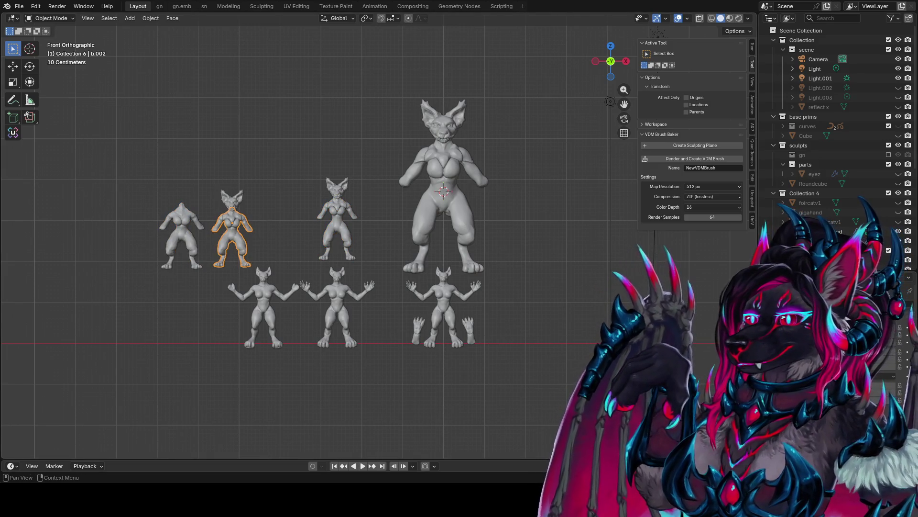
key("g")
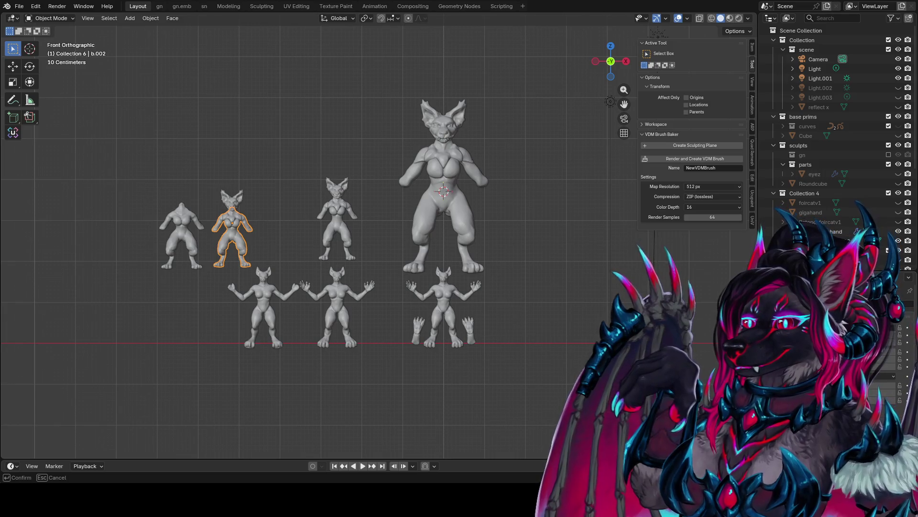
key("Return")
key("ctrl+z")
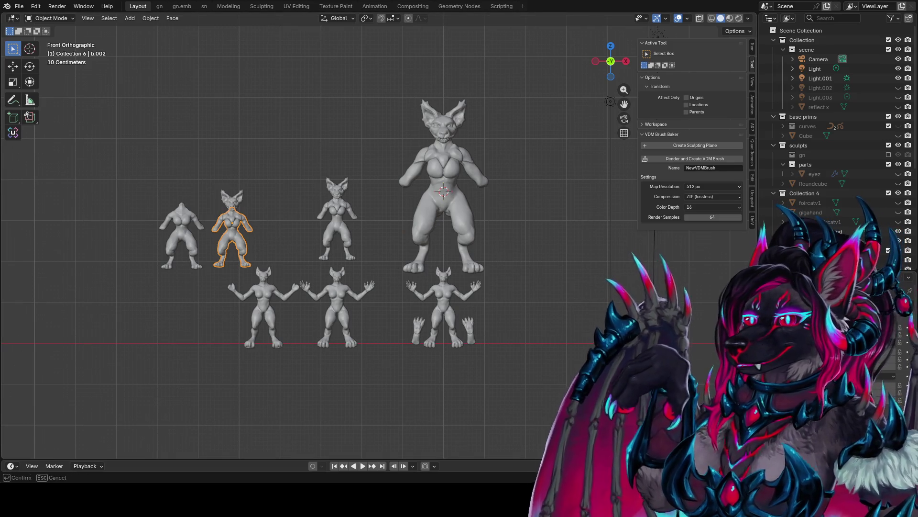
Step: Nudge b.002's body and bat head slightly upward together
key("Return")
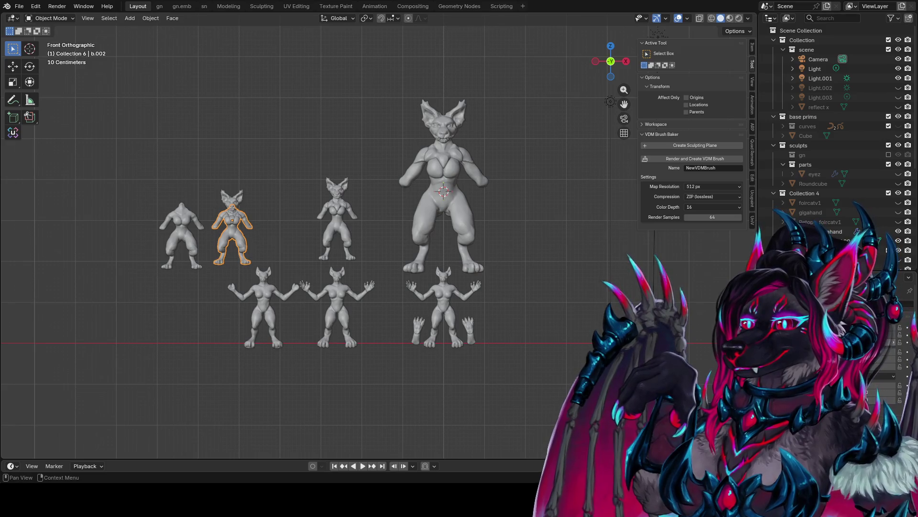
left_click(234, 200, "shift")
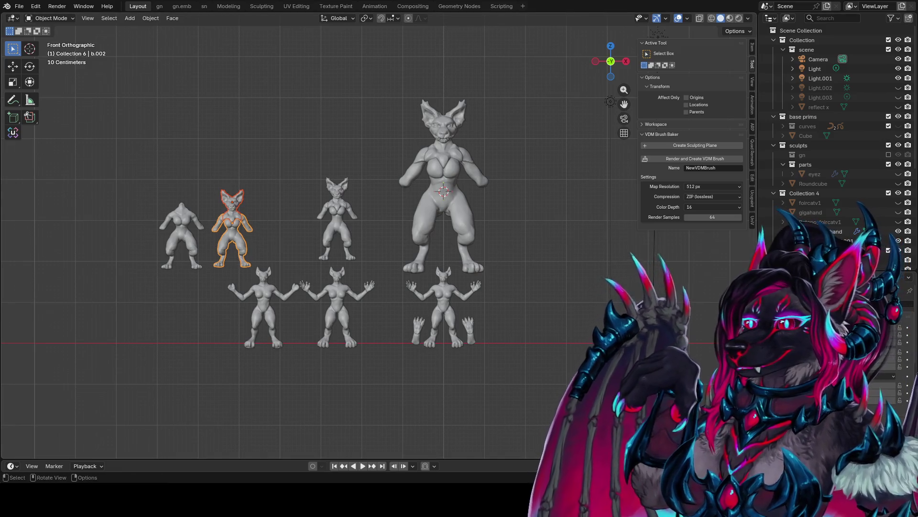
key("Return")
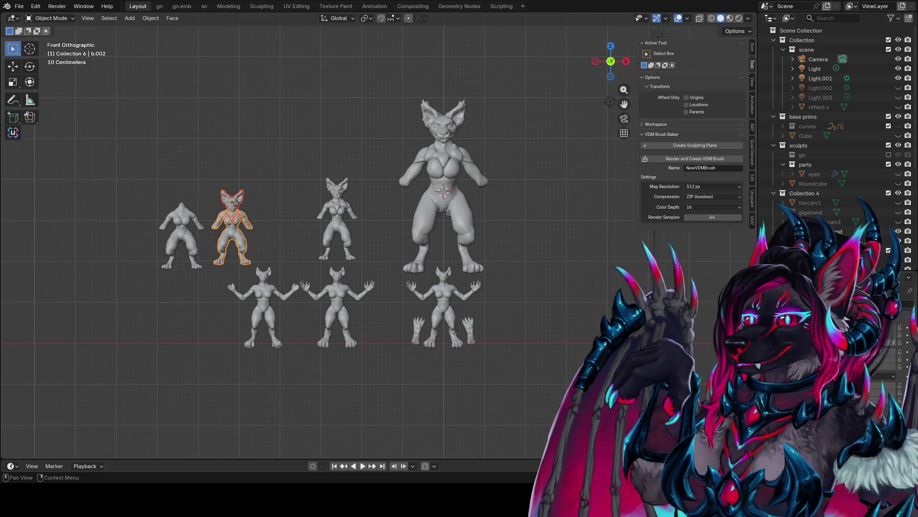
left_click(241, 203)
left_click(232, 233, "shift")
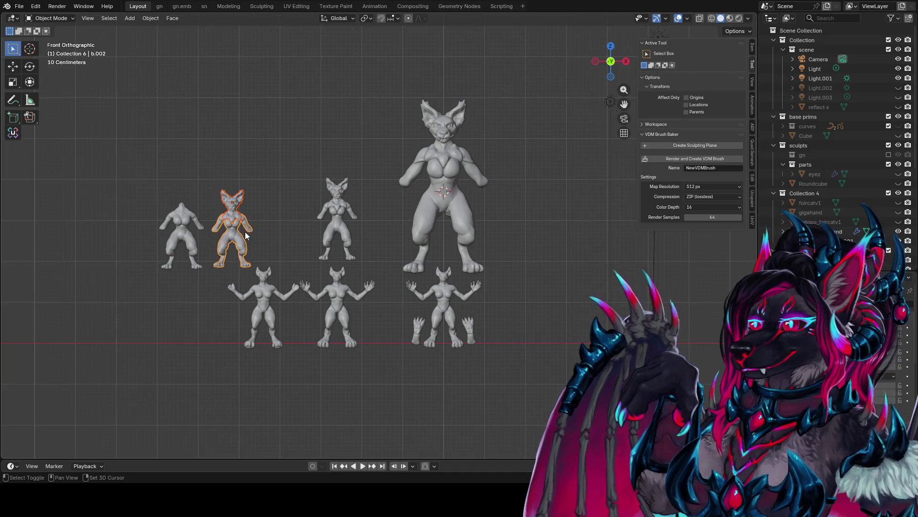
scroll(284, 202, "up", 1)
Step: Reposition the middle figure and raise the two leftmost figures vertically
left_click(324, 173)
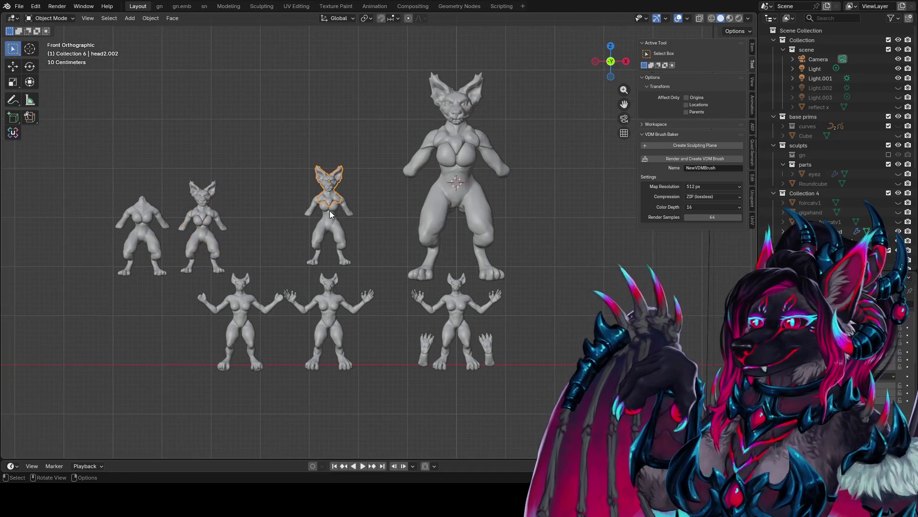
left_click(329, 220, "shift")
key("g")
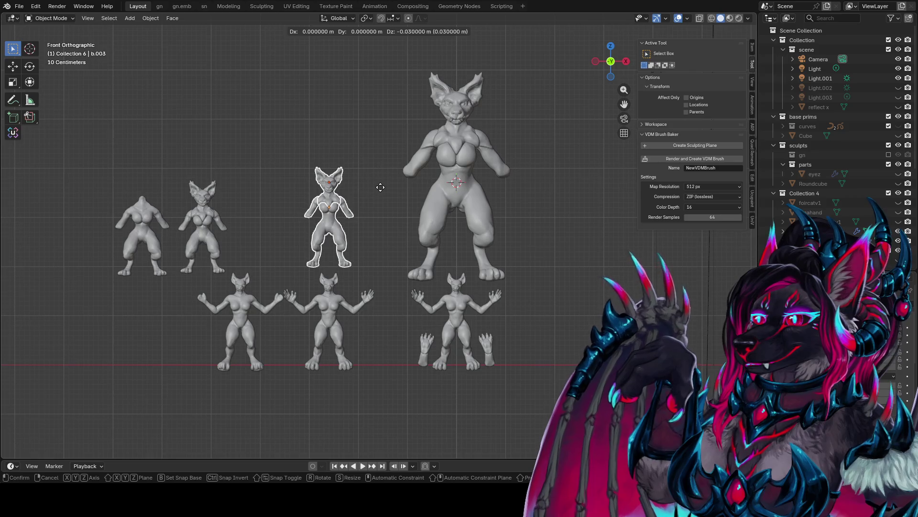
left_click(380, 185)
left_click_drag(223, 160, 114, 244)
key("g")
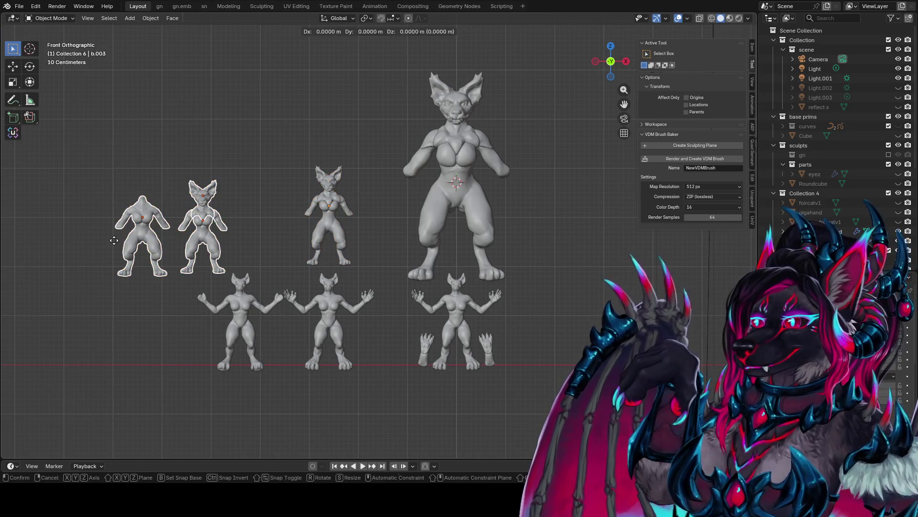
key("z")
left_click(231, 202)
Step: Fine-tune the positions of the second and leftmost figures individually
left_click(222, 184)
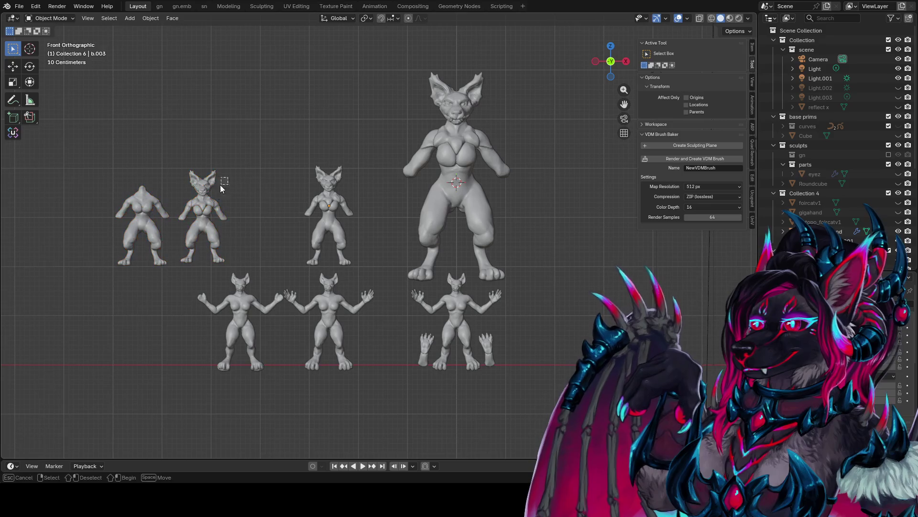
key("g")
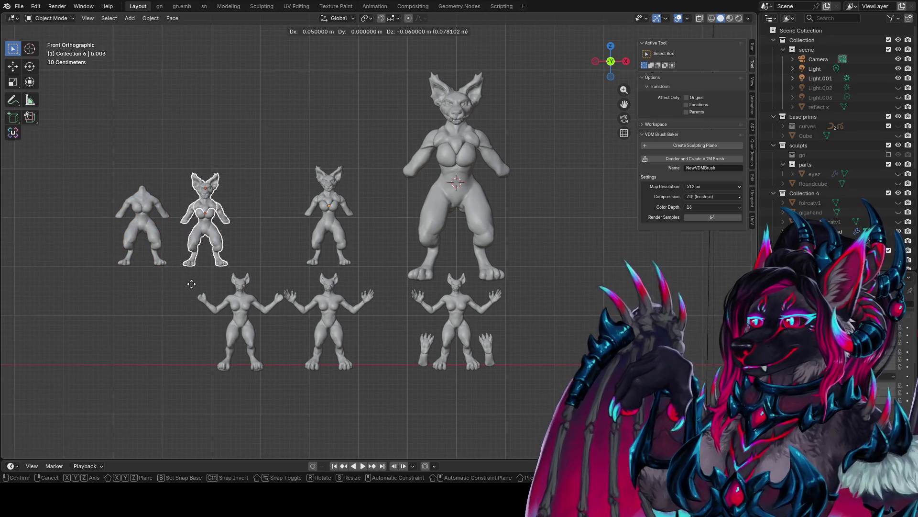
left_click(191, 284)
left_click(122, 232)
key("g")
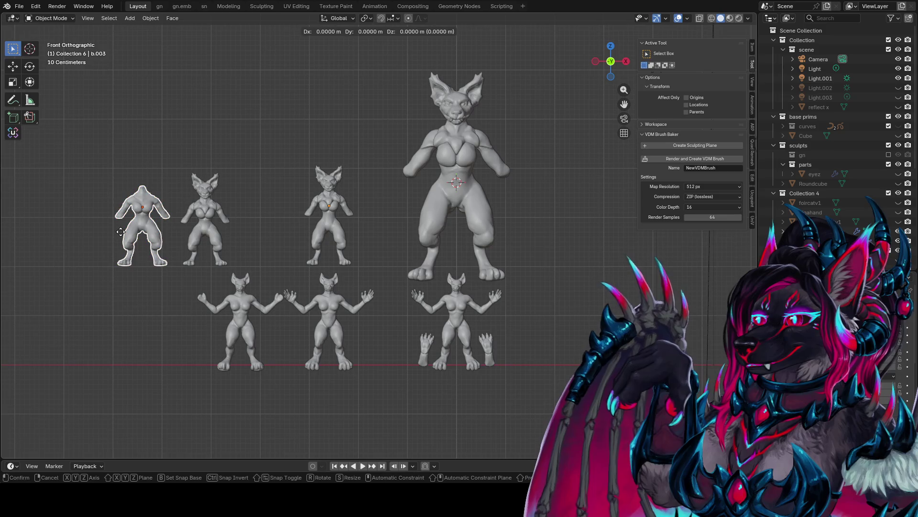
left_click(121, 242)
Step: Slide the third small figure 1.4 m left along X beside the other two
left_click(337, 227)
key("g")
key("x")
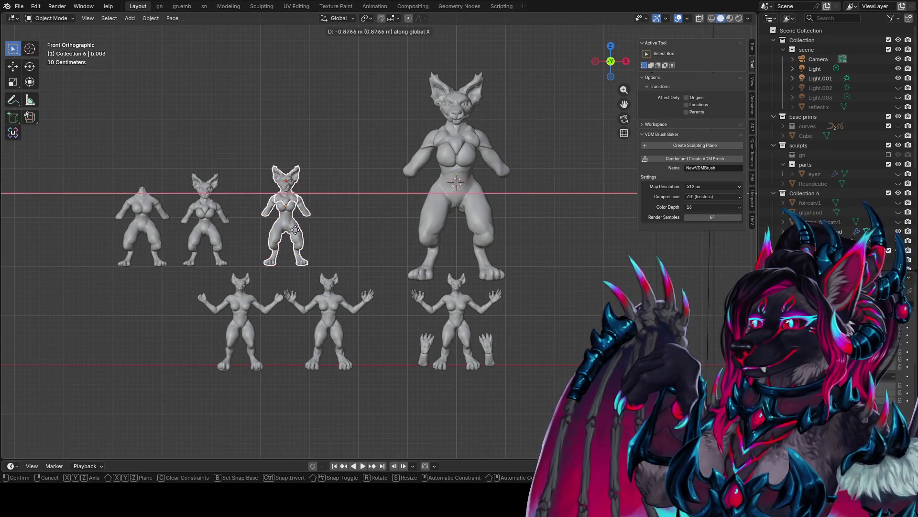
left_click(269, 229)
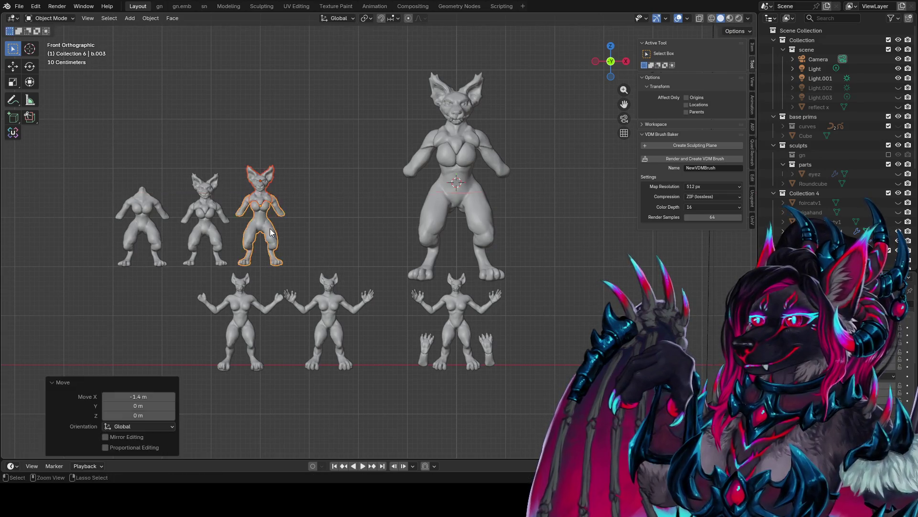
left_click(328, 226)
mouse_move(328, 225)
middle_mouse_down()
mouse_move(351, 160)
mouse_move(30, 164)
mouse_move(444, 244)
mouse_move(405, 236)
middle_mouse_up()
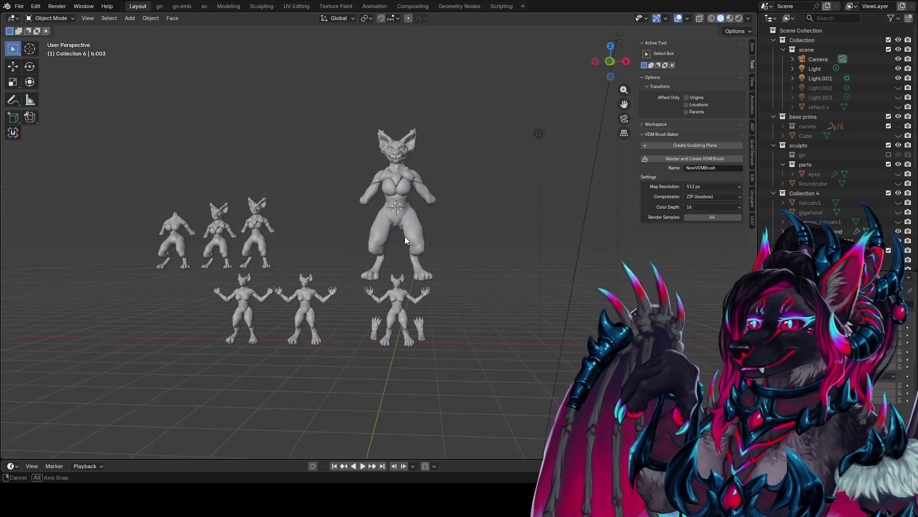
Step: Save the file and scale the head2.002 figure down to 0.983
scroll(423, 237, "up", 4)
key("ctrl+s")
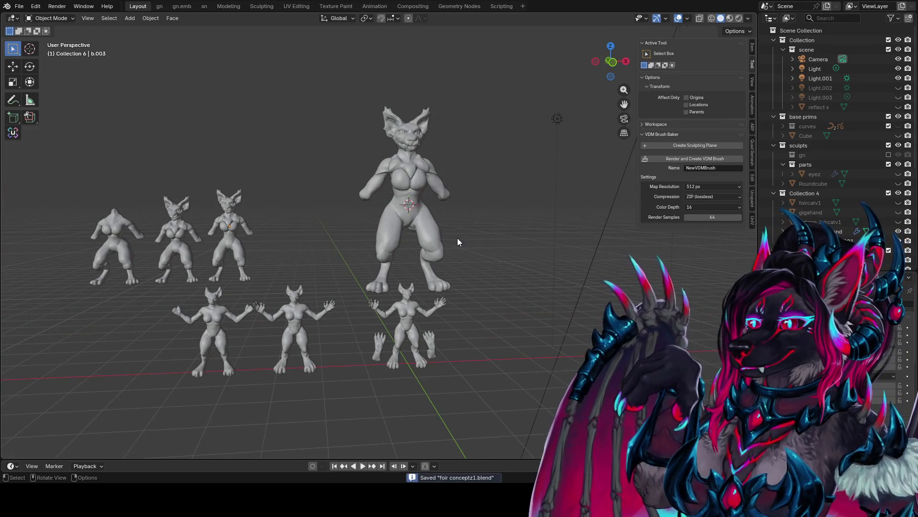
scroll(457, 237, "up", 2)
mouse_move(457, 237)
middle_mouse_down()
mouse_move(461, 256)
mouse_move(379, 269)
mouse_move(237, 248)
middle_mouse_up()
left_click(158, 213)
key("s")
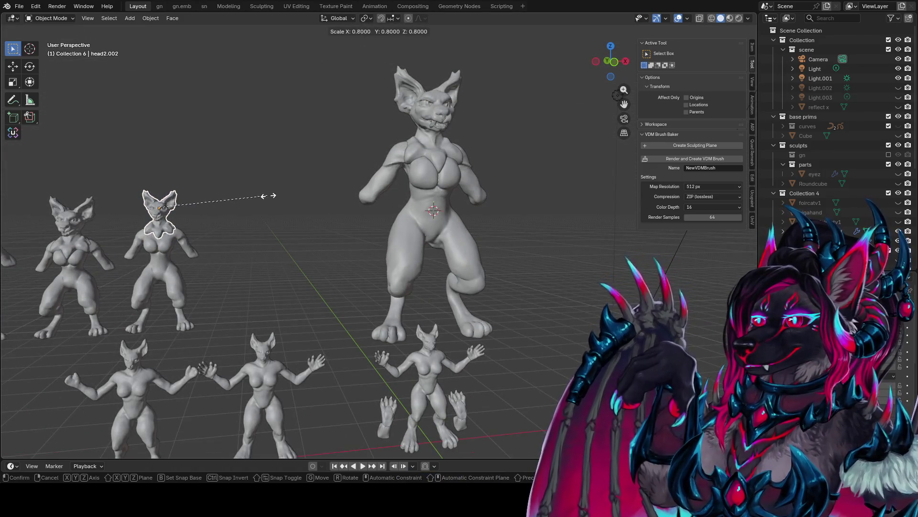
left_click(282, 198)
left_click(228, 200)
key("ctrl+z")
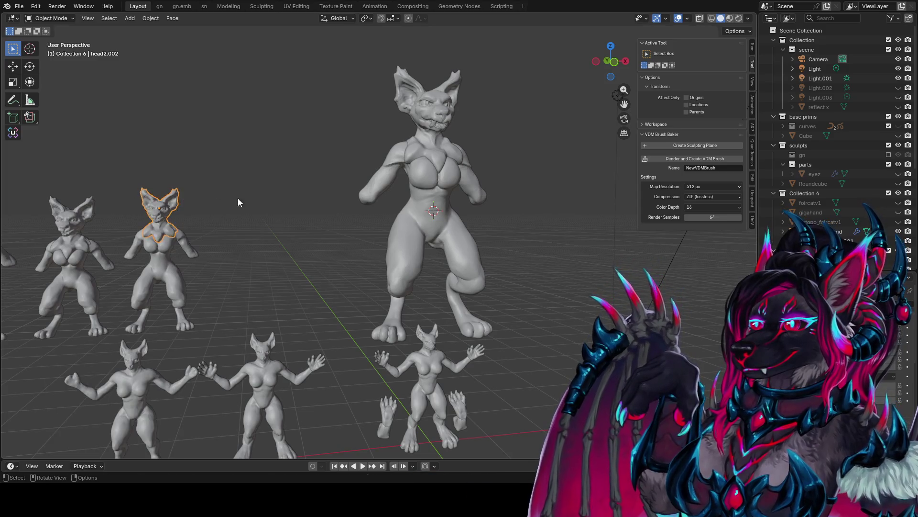
key("s")
left_click(183, 204)
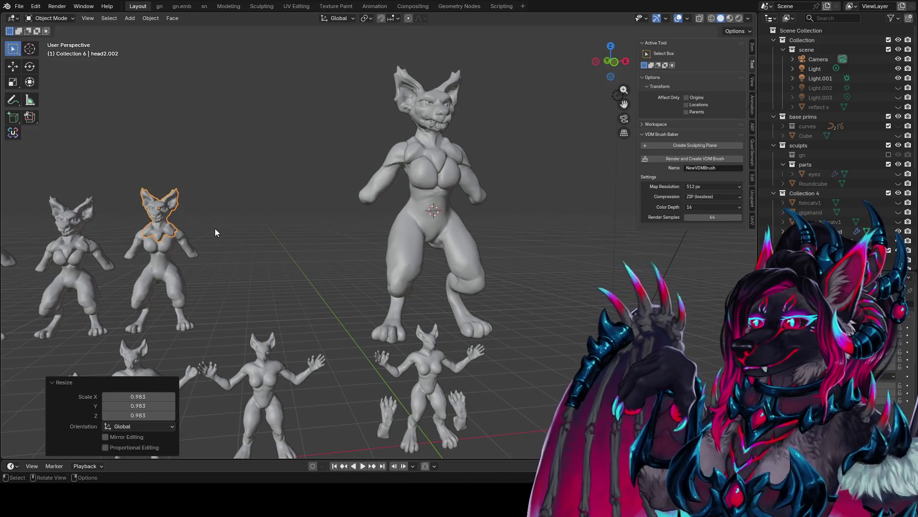
Step: Scale the large figure b up to 1.065 and move it along Z
mouse_move(214, 229)
middle_mouse_down()
mouse_move(246, 252)
mouse_move(277, 250)
mouse_move(227, 248)
mouse_move(311, 253)
mouse_move(412, 220)
mouse_move(454, 229)
middle_mouse_up()
left_click(411, 220)
key("s")
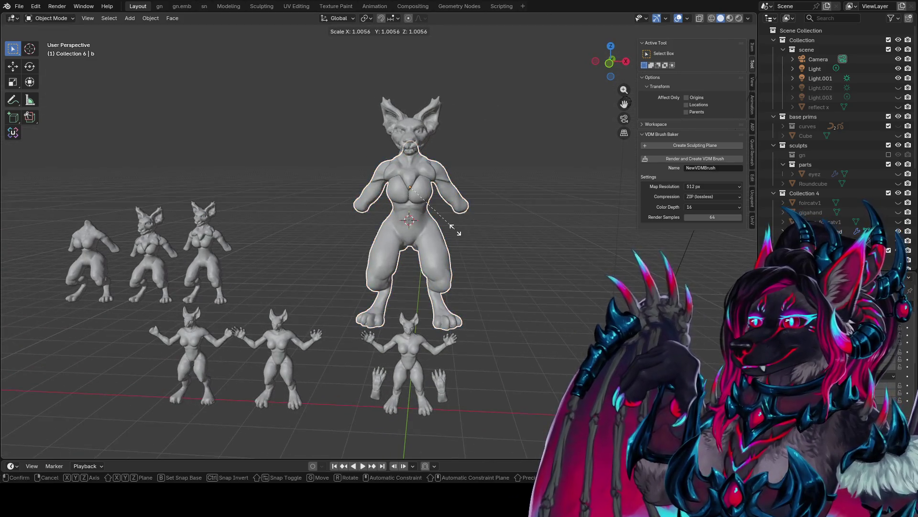
left_click(499, 236)
key("g")
key("z")
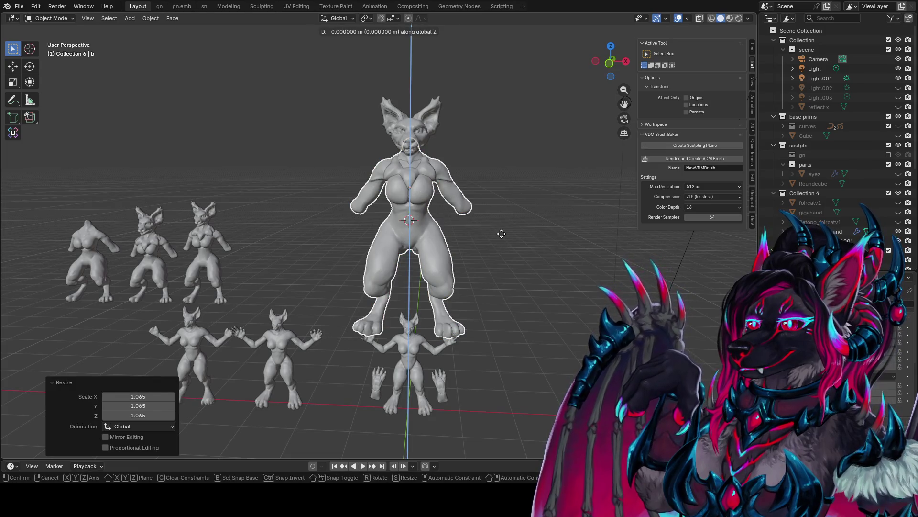
left_click(544, 270)
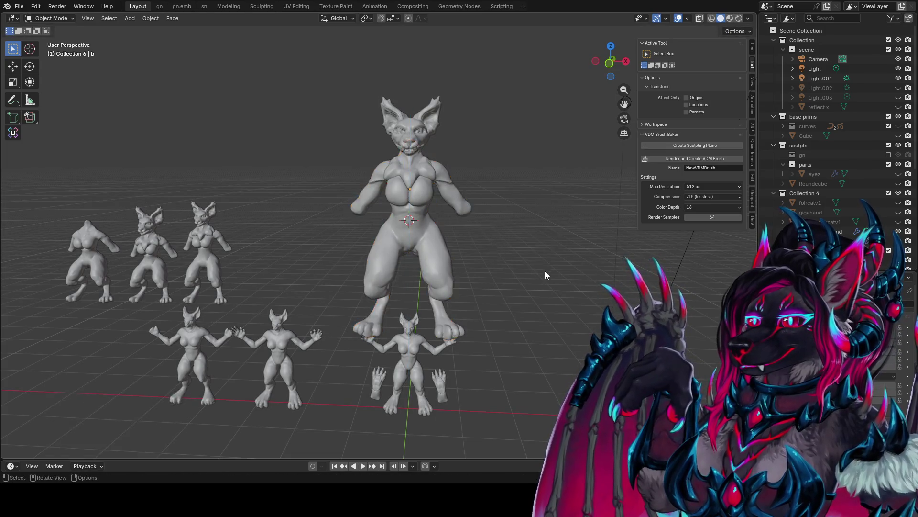
Step: Orbit to an elevated front view and reselect the large figure b
mouse_move(544, 270)
middle_mouse_down()
mouse_move(437, 257)
mouse_move(119, 259)
mouse_move(263, 276)
mouse_move(393, 277)
mouse_move(42, 277)
mouse_move(426, 266)
middle_mouse_up()
left_click(425, 266)
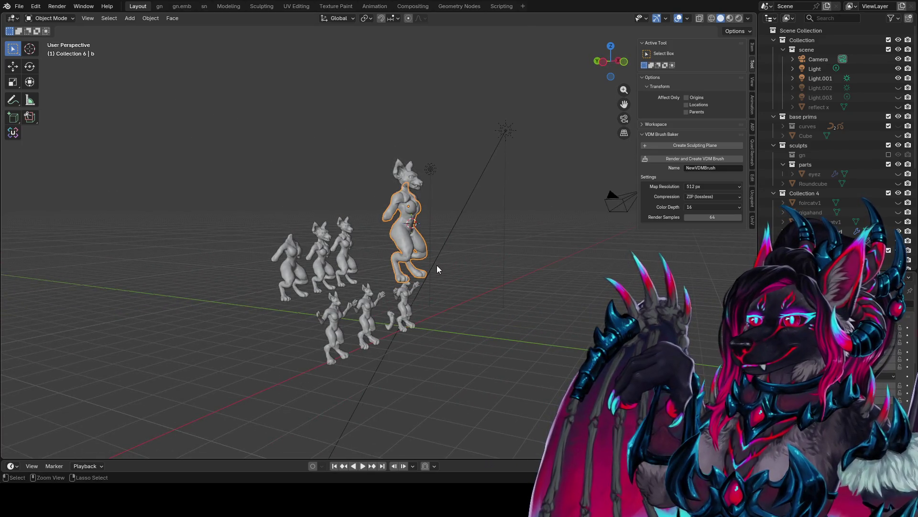
left_click(510, 259)
key("KP_1")
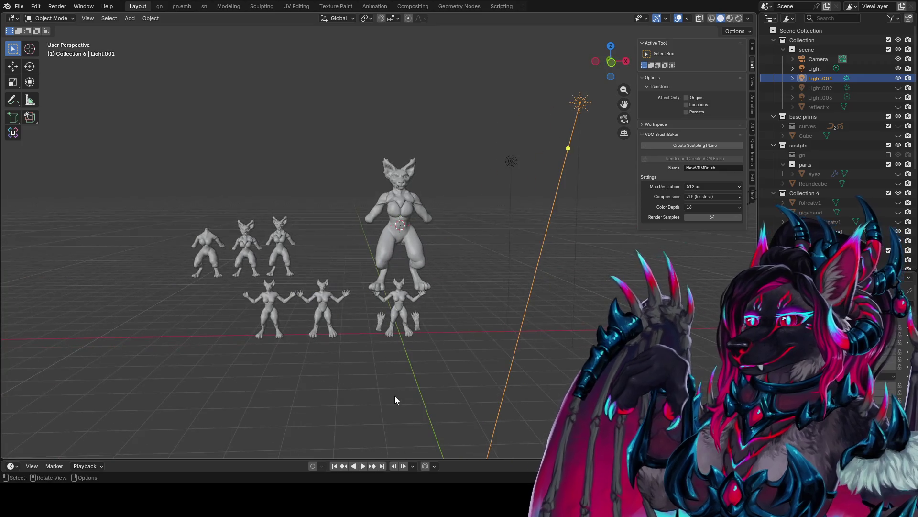
left_click(395, 400)
mouse_move(395, 400)
middle_mouse_down()
mouse_move(377, 387)
mouse_move(342, 386)
middle_mouse_up()
scroll(340, 380, "up", 3)
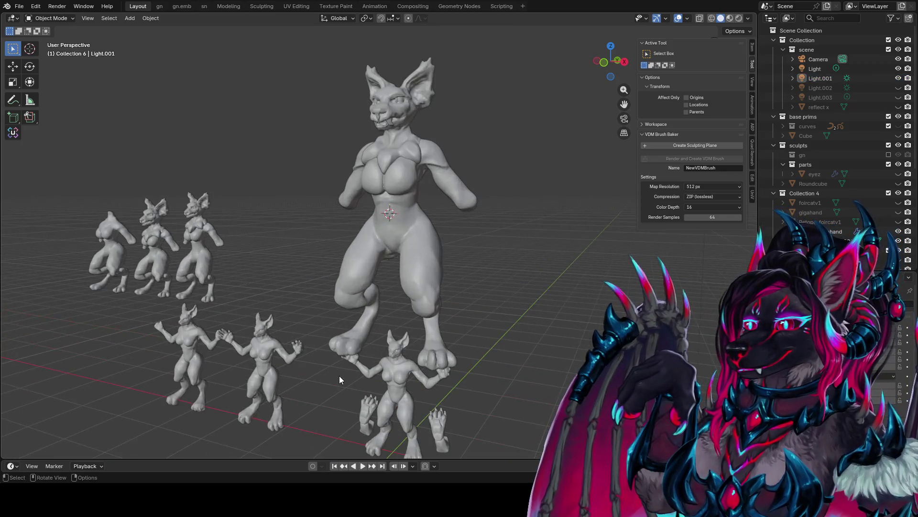
mouse_move(287, 256)
middle_mouse_down()
mouse_move(416, 259)
mouse_move(384, 254)
mouse_move(432, 202)
mouse_move(371, 212)
mouse_move(352, 253)
mouse_move(282, 271)
mouse_move(361, 275)
middle_mouse_up()
left_click(422, 208)
Step: Save, switch figure b to Sculpt Mode and cancel the Dyntopo warning
key("ctrl+s")
scroll(282, 272, "up", 2)
key("ctrl+Tab")
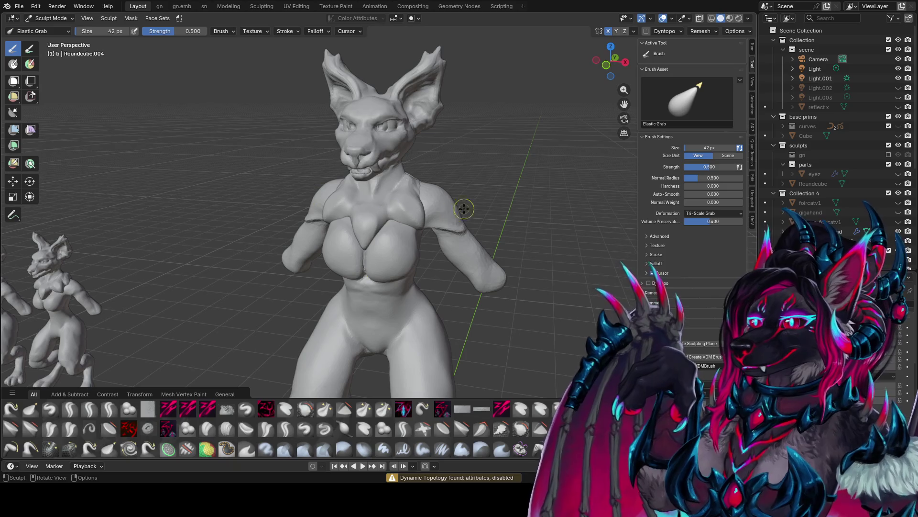
left_click(646, 31)
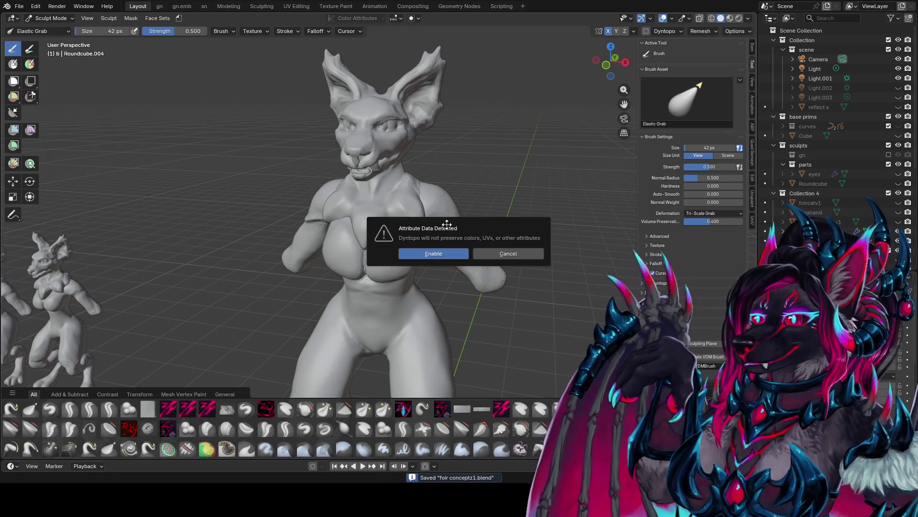
left_click(442, 254)
middle_click(420, 213, "alt")
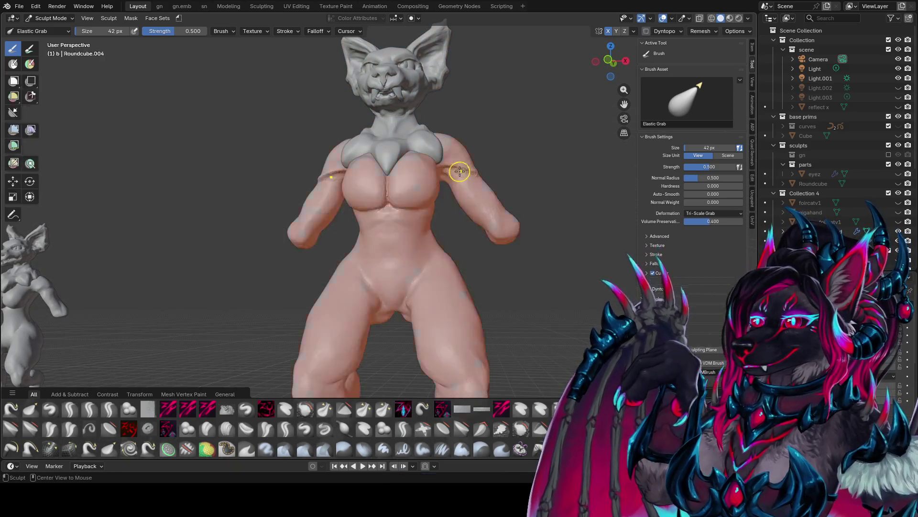
key("f")
left_click(433, 187)
mouse_move(433, 187)
middle_mouse_down()
mouse_move(324, 234)
mouse_move(358, 240)
mouse_move(390, 273)
mouse_move(421, 283)
middle_mouse_up()
Step: Choose the zypolish brush and inspect the torso from several angles
key("q")
left_click(280, 217)
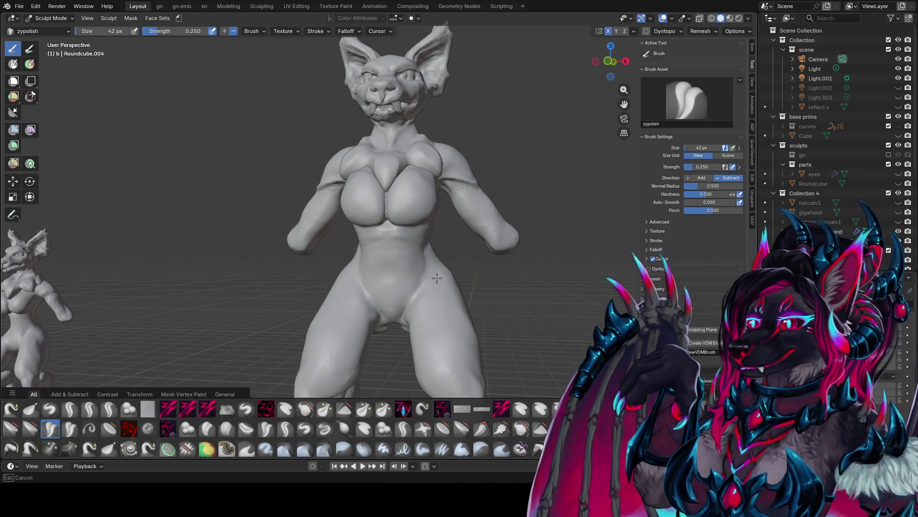
mouse_move(430, 259)
middle_mouse_down()
mouse_move(505, 305)
mouse_move(512, 334)
mouse_move(393, 335)
mouse_move(368, 323)
middle_mouse_up()
mouse_move(268, 320)
middle_mouse_down()
mouse_move(256, 365)
mouse_move(202, 381)
middle_mouse_up()
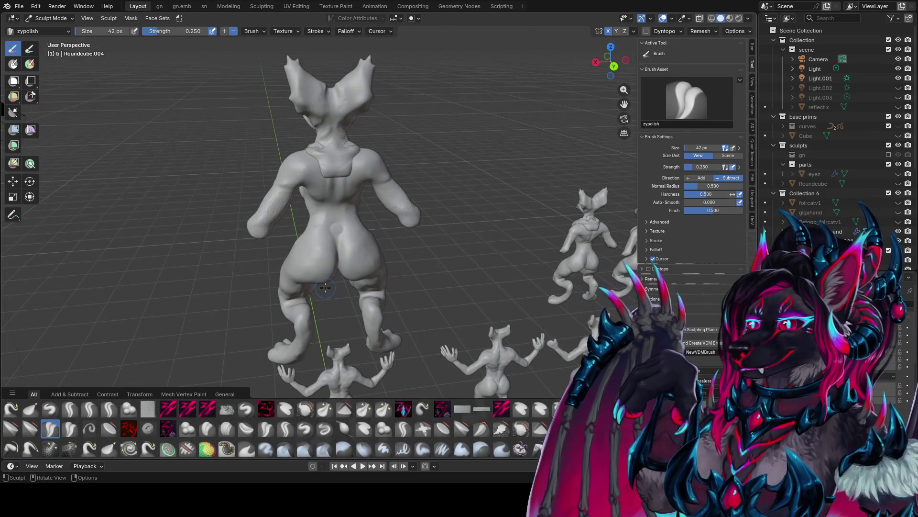
middle_click_drag(369, 260, 344, 195)
mouse_move(307, 261)
middle_mouse_down()
mouse_move(339, 254)
mouse_move(306, 246)
mouse_move(364, 253)
mouse_move(352, 261)
mouse_move(353, 251)
mouse_move(322, 282)
mouse_move(303, 274)
mouse_move(278, 288)
mouse_move(289, 229)
mouse_move(314, 216)
mouse_move(303, 209)
mouse_move(335, 186)
middle_mouse_up()
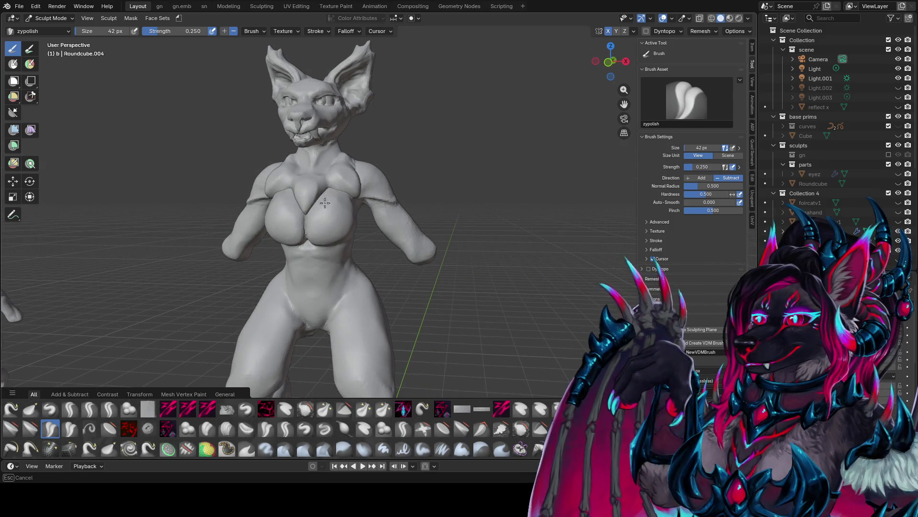
Step: Switch to the zy blobcarve brush and carve strokes down and across the chest
key("q")
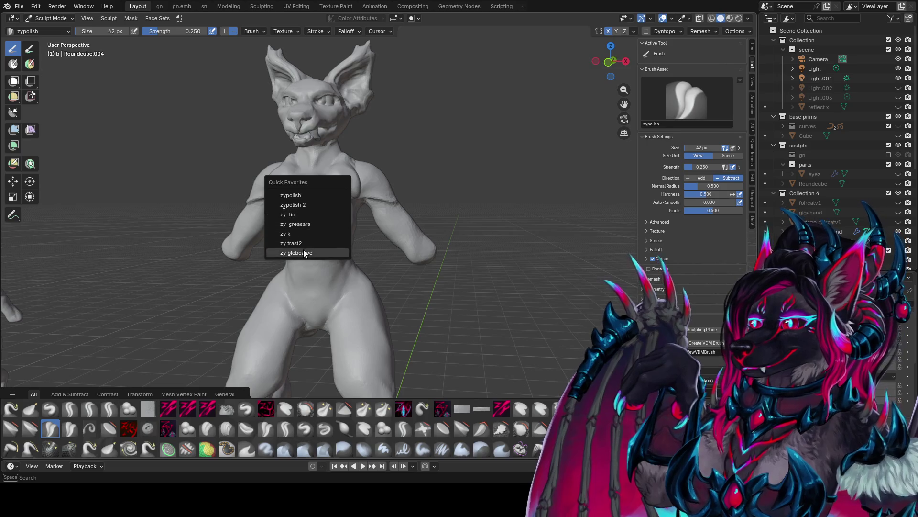
left_click(303, 249)
left_click_drag(323, 204, 325, 226)
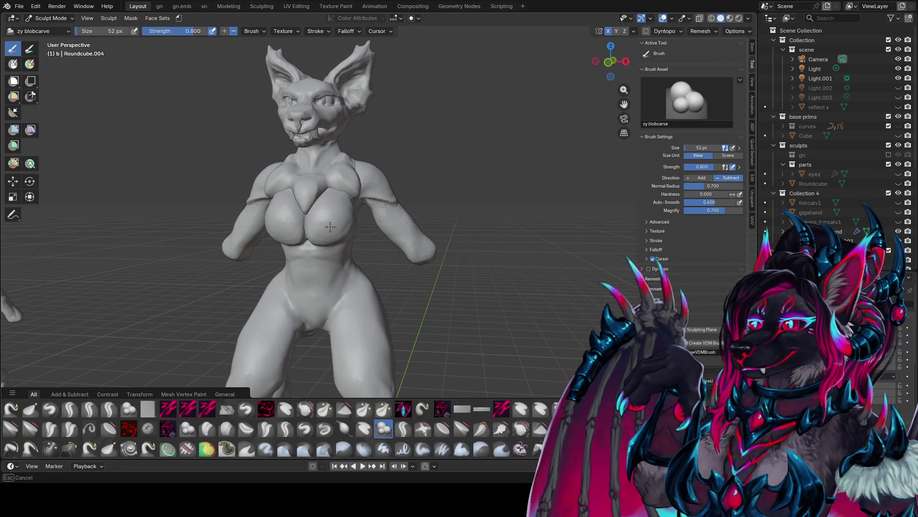
mouse_move(330, 227)
middle_mouse_down()
mouse_move(282, 199)
mouse_move(348, 218)
mouse_move(369, 213)
mouse_move(364, 206)
mouse_move(438, 200)
middle_mouse_up()
left_click_drag(438, 200, 449, 219)
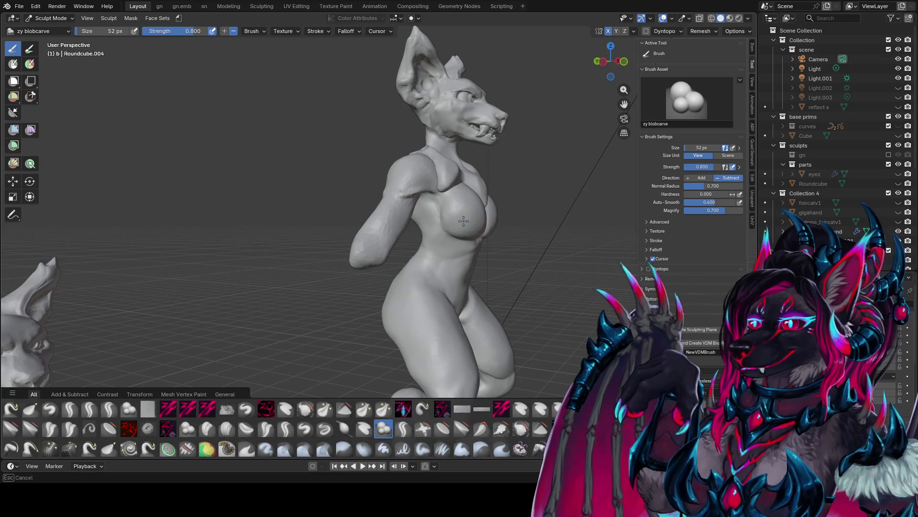
middle_click_drag(463, 221, 353, 201)
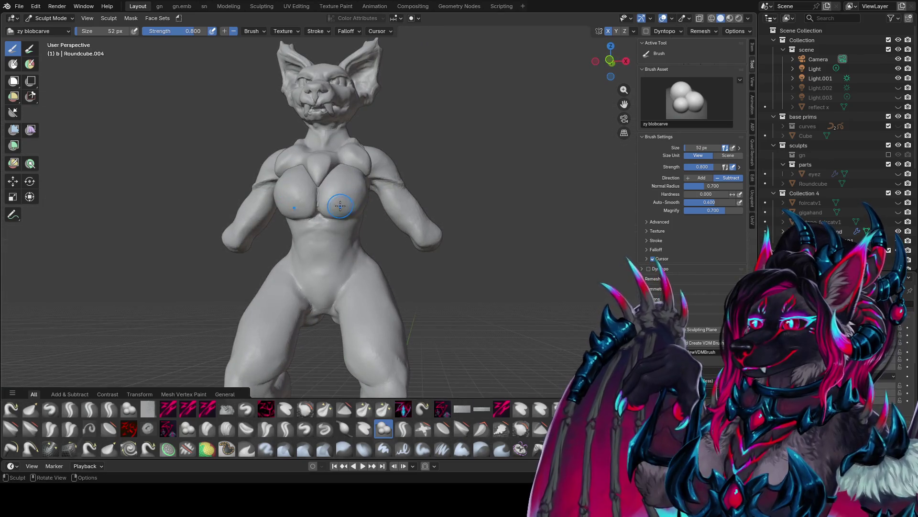
left_click_drag(359, 198, 346, 193)
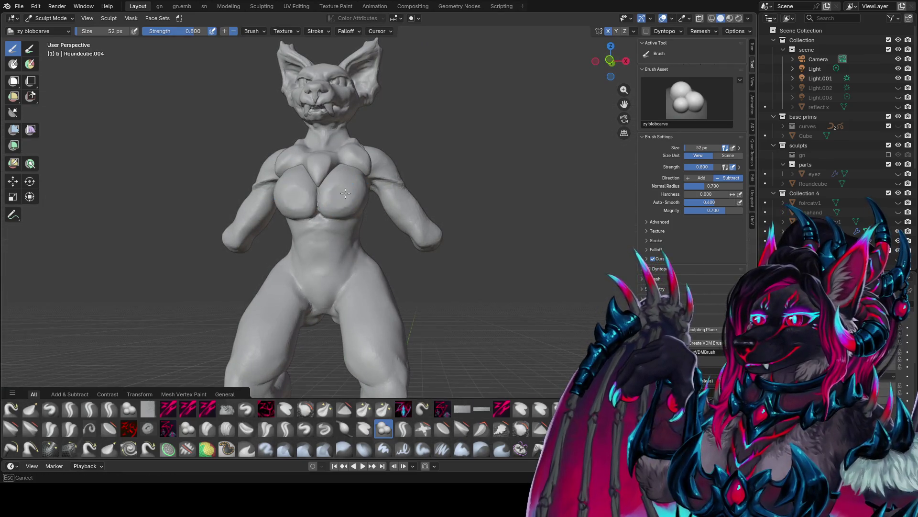
Step: Review the chest from several angles, then enable dynamic topology
middle_click_drag(334, 194, 295, 230)
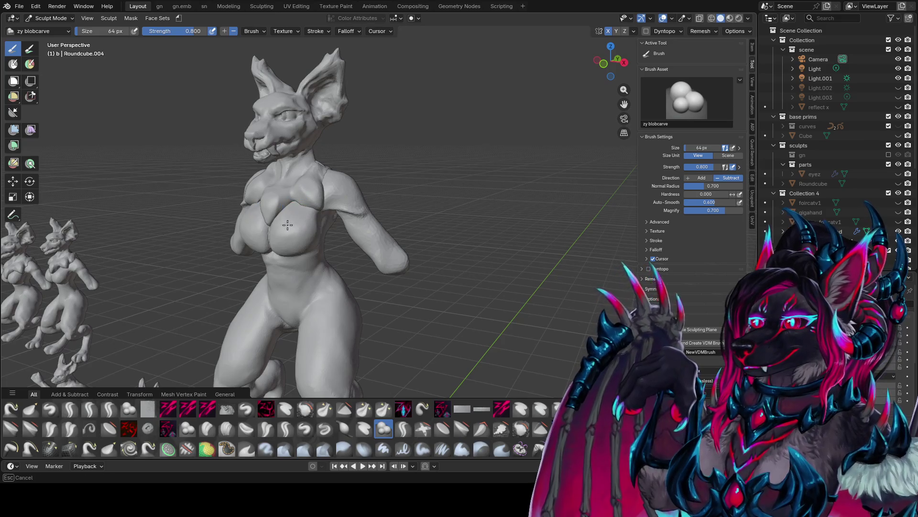
middle_click_drag(287, 225, 334, 187)
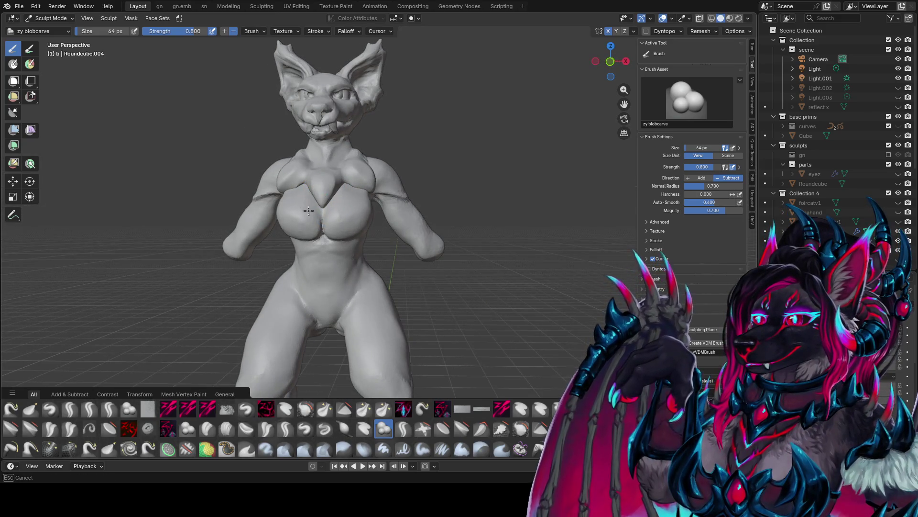
mouse_move(300, 216)
middle_mouse_down()
mouse_move(349, 172)
mouse_move(366, 194)
mouse_move(343, 209)
mouse_move(363, 217)
mouse_move(319, 205)
middle_mouse_up()
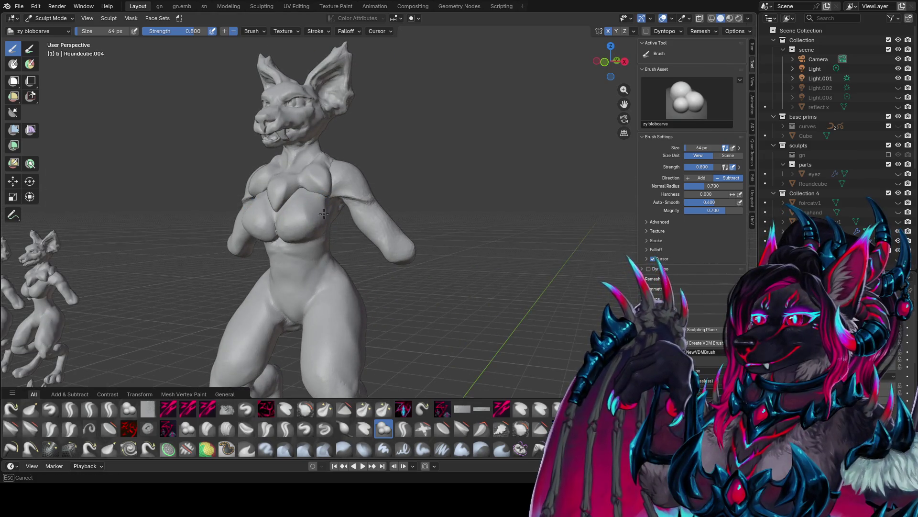
mouse_move(312, 200)
middle_mouse_down()
mouse_move(433, 198)
mouse_move(472, 226)
mouse_move(450, 190)
mouse_move(364, 201)
middle_mouse_up()
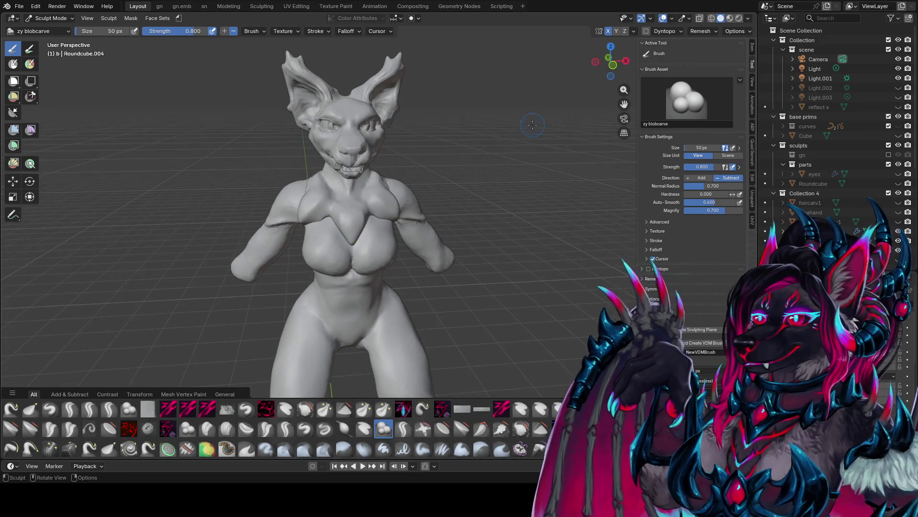
left_click(646, 31)
left_click(433, 253)
mouse_move(434, 262)
middle_mouse_down()
mouse_move(326, 178)
mouse_move(310, 185)
middle_mouse_up()
Step: Enlarge the brush to 64 px and carve a stroke near the chest
key("bracketright")
key("bracketright")
key("bracketright")
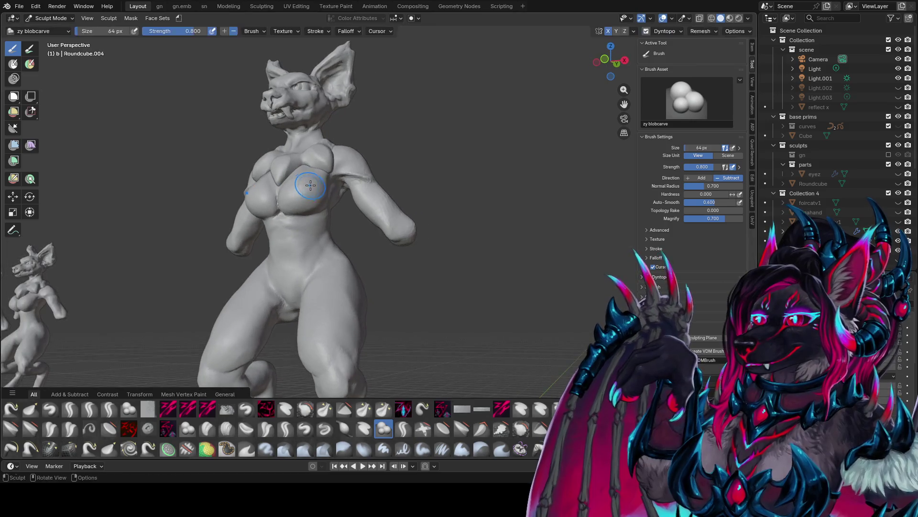
mouse_move(311, 185)
left_mouse_down()
mouse_move(308, 203)
mouse_move(304, 185)
left_mouse_up()
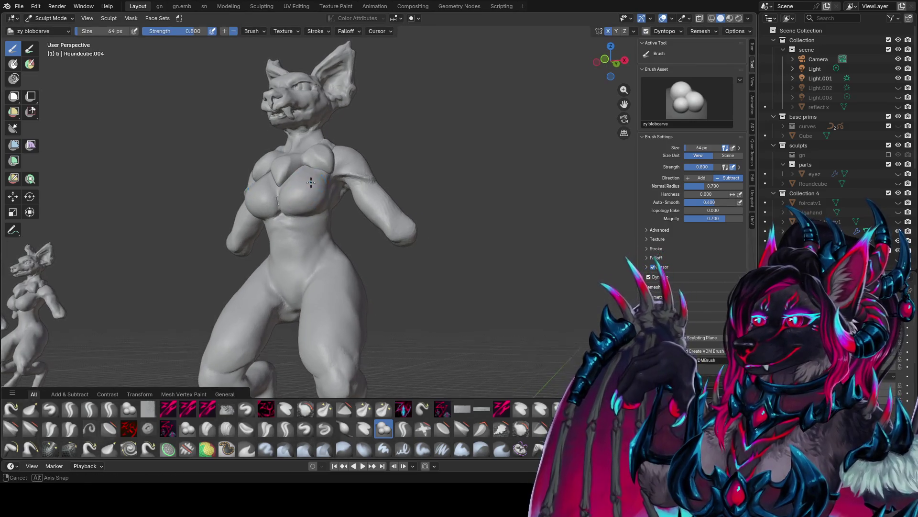
middle_click_drag(292, 189, 283, 189)
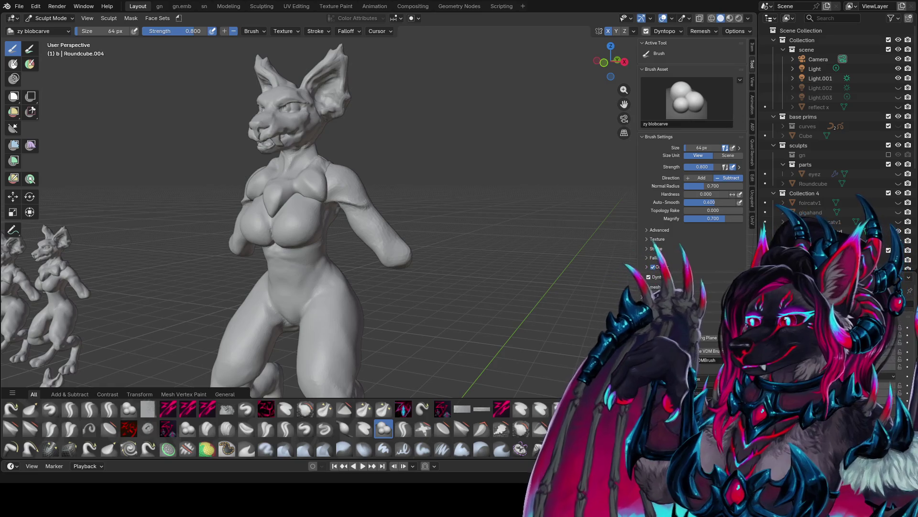
mouse_move(407, 196)
middle_mouse_down()
mouse_move(433, 191)
mouse_move(352, 214)
mouse_move(404, 206)
mouse_move(321, 210)
mouse_move(325, 219)
mouse_move(318, 209)
mouse_move(385, 211)
mouse_move(370, 205)
mouse_move(372, 223)
mouse_move(359, 170)
mouse_move(373, 191)
mouse_move(471, 195)
mouse_move(446, 266)
mouse_move(385, 216)
mouse_move(287, 251)
mouse_move(286, 195)
mouse_move(354, 223)
mouse_move(349, 209)
mouse_move(292, 218)
mouse_move(340, 199)
mouse_move(350, 207)
middle_mouse_up()
Step: Shrink the brush to 36 px and carve a crease into the chest
key("bracketleft")
key("bracketleft")
key("bracketleft")
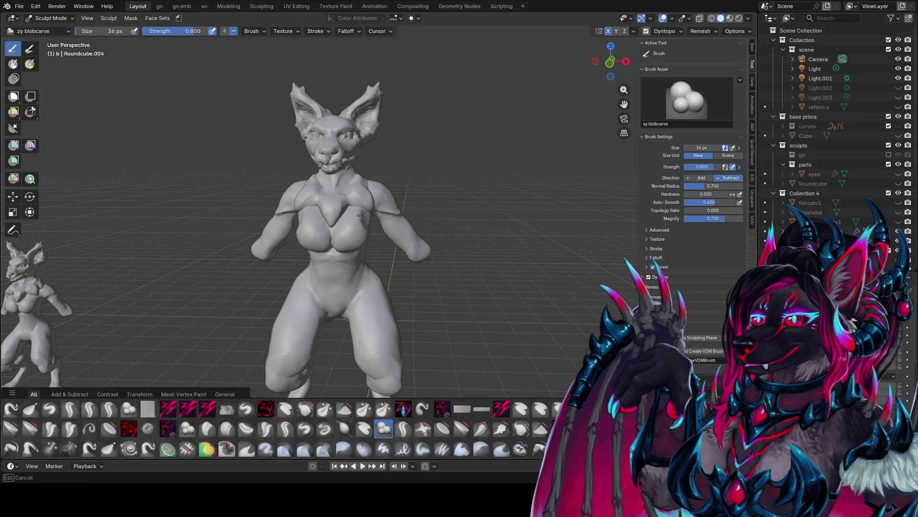
middle_click_drag(368, 223, 309, 192)
mouse_move(307, 189)
left_mouse_down()
mouse_move(289, 208)
mouse_move(309, 209)
left_mouse_up()
mouse_move(305, 213)
middle_mouse_down()
mouse_move(373, 210)
mouse_move(353, 234)
middle_mouse_up()
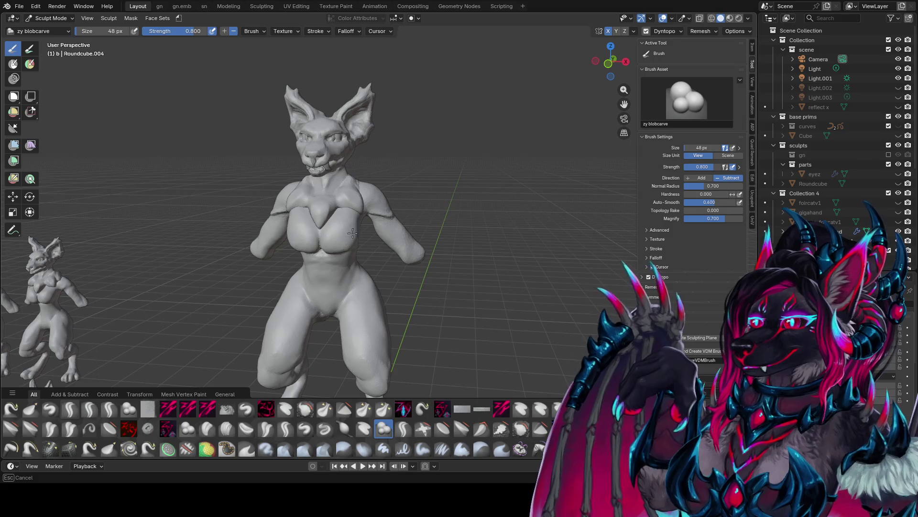
mouse_move(352, 233)
middle_mouse_down()
mouse_move(314, 204)
mouse_move(351, 219)
middle_mouse_up()
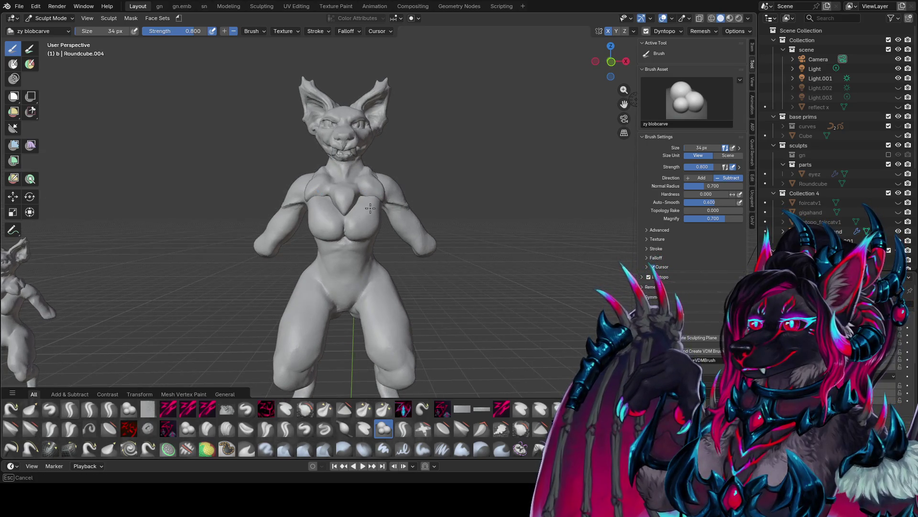
Step: Enlarge the brush to 56 px, then switch to the zy fin brush
key("f")
left_click(366, 208)
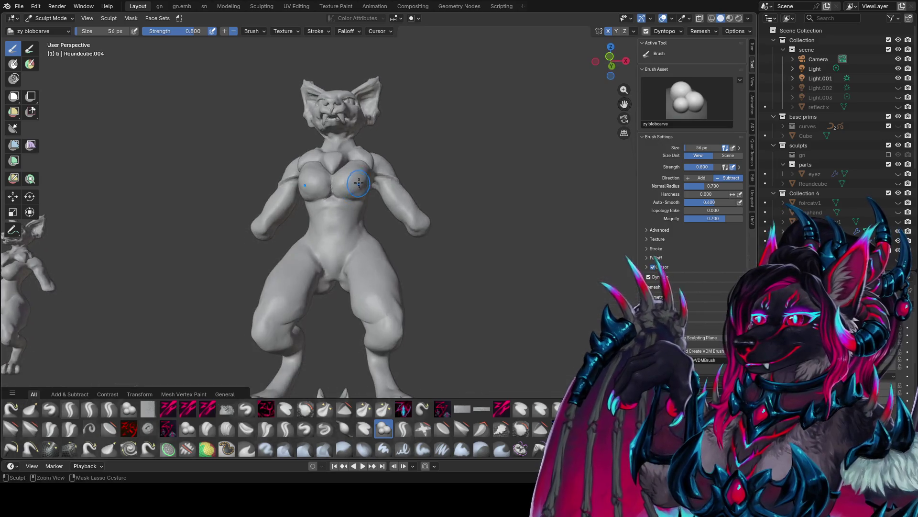
mouse_move(374, 218)
middle_mouse_down()
mouse_move(390, 191)
mouse_move(476, 205)
mouse_move(302, 206)
mouse_move(361, 195)
mouse_move(338, 194)
middle_mouse_up()
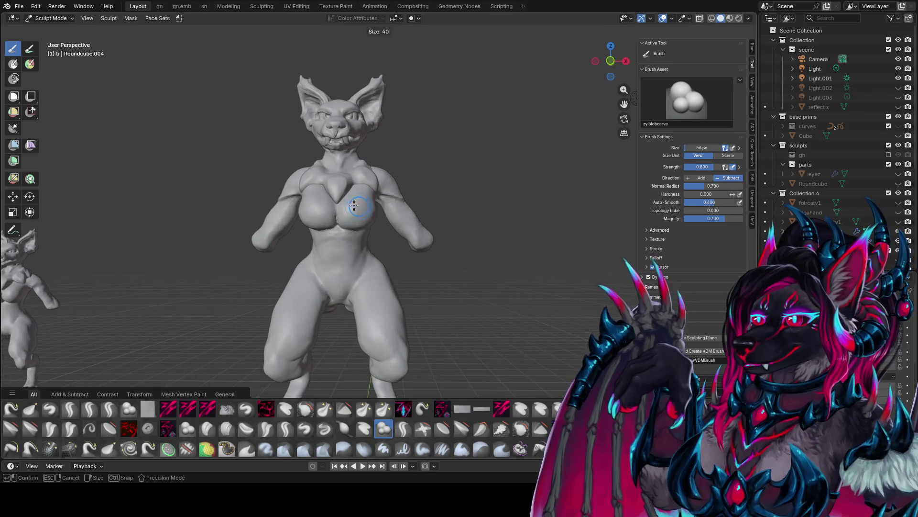
key("shift+space")
left_click(338, 194)
Step: Carve a fine line into the chest with the zy fin brush
key("f")
key("Escape")
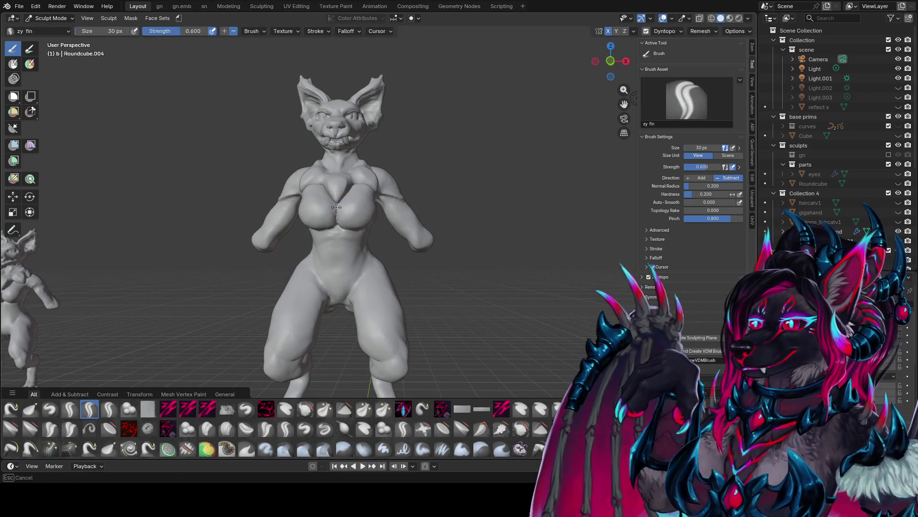
middle_click_drag(338, 200, 346, 201)
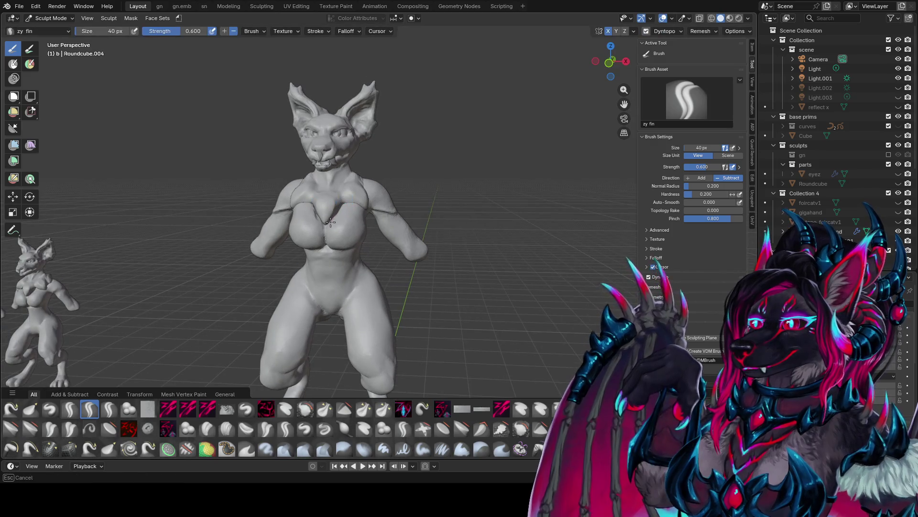
left_click_drag(353, 214, 349, 198)
mouse_move(349, 198)
middle_mouse_down()
mouse_move(371, 198)
mouse_move(368, 205)
middle_mouse_up()
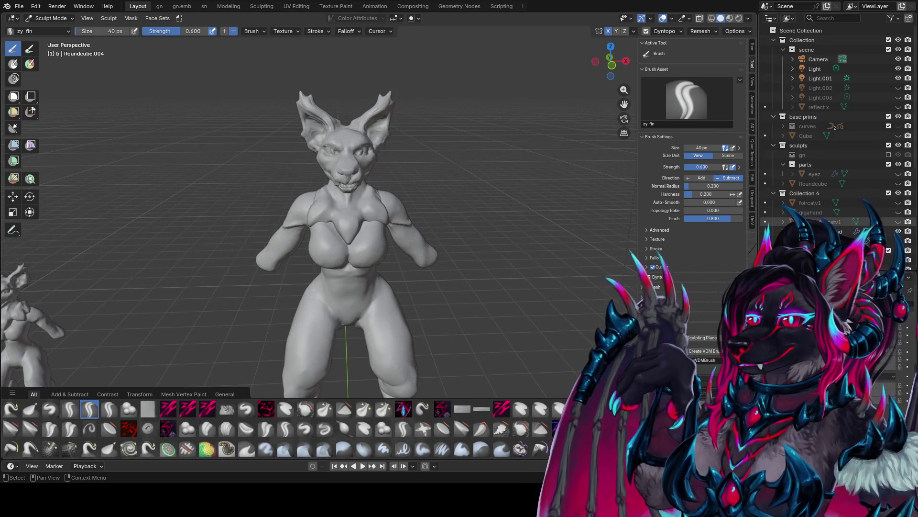
scroll(852, 209, "down", 3)
scroll(852, 201, "down", 5)
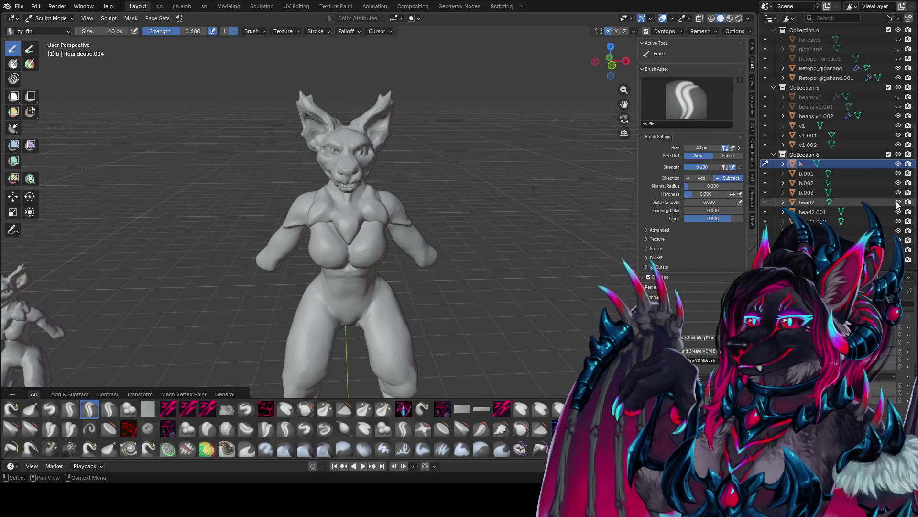
Step: Hide the head2 head piece and shrink the brush to 30 px
left_click(898, 201)
mouse_move(335, 215)
middle_mouse_down()
mouse_move(487, 224)
mouse_move(358, 211)
middle_mouse_up()
key("f")
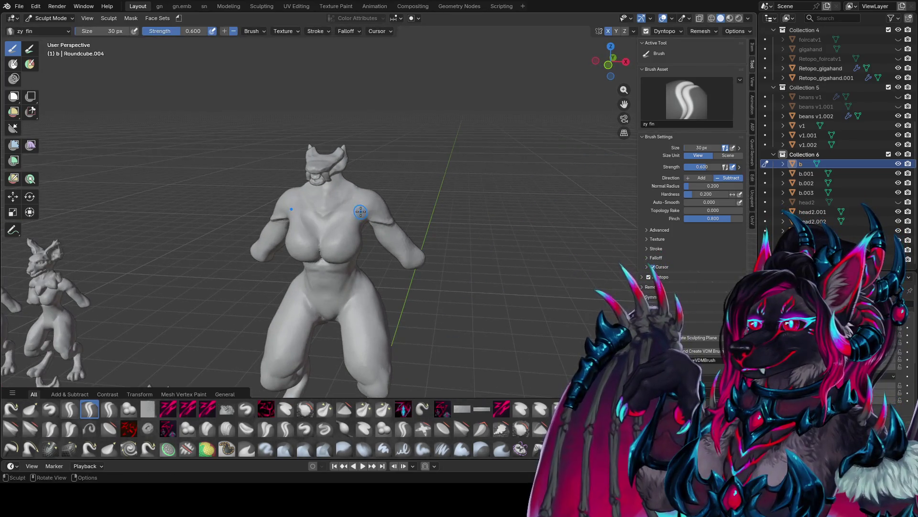
left_click(339, 219)
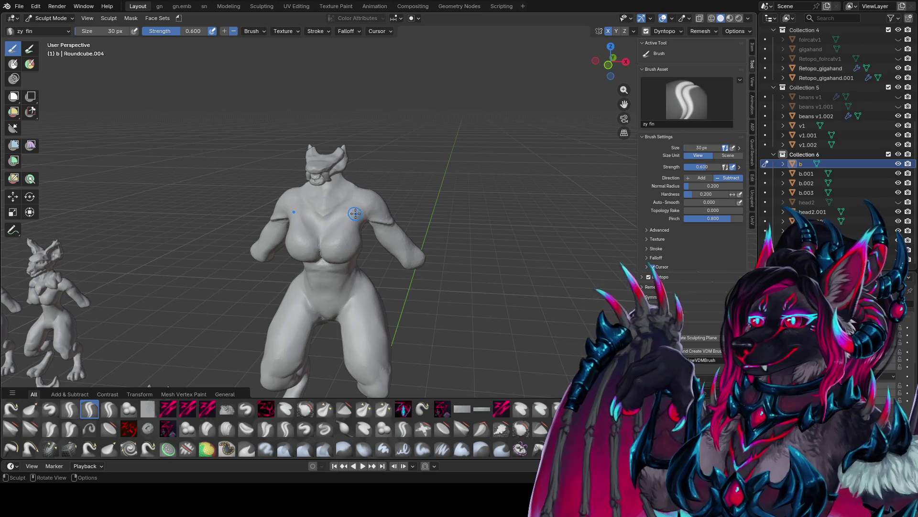
Step: Switch to the zy lid brush, resizing it from 28 px to 40 px
key("2")
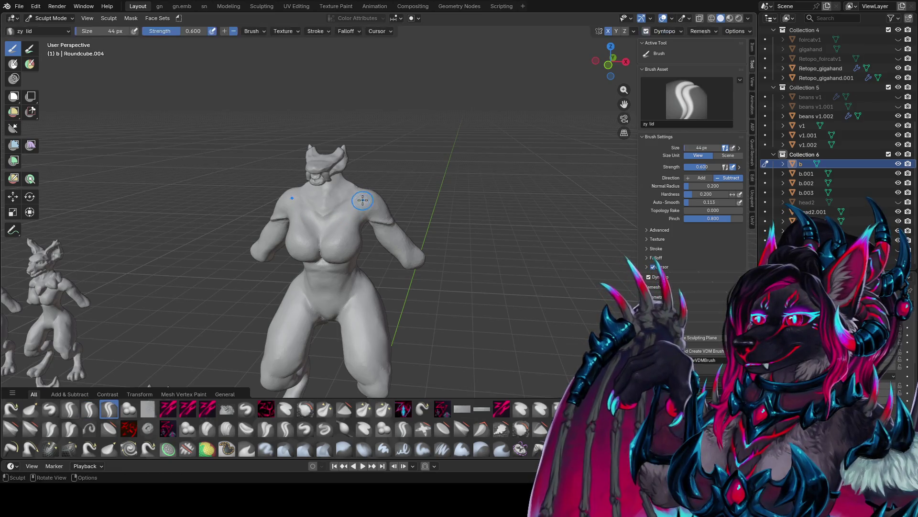
mouse_move(362, 200)
middle_mouse_down()
mouse_move(418, 202)
mouse_move(356, 198)
mouse_move(363, 227)
mouse_move(334, 205)
mouse_move(377, 187)
mouse_move(320, 196)
middle_mouse_up()
mouse_move(384, 189)
middle_mouse_down()
mouse_move(313, 209)
mouse_move(363, 203)
mouse_move(350, 206)
mouse_move(368, 215)
mouse_move(311, 206)
mouse_move(380, 199)
mouse_move(359, 187)
mouse_move(344, 208)
mouse_move(383, 206)
mouse_move(310, 203)
mouse_move(330, 190)
mouse_move(346, 189)
mouse_move(330, 206)
mouse_move(427, 188)
mouse_move(418, 139)
mouse_move(303, 260)
mouse_move(297, 238)
mouse_move(330, 253)
mouse_move(385, 239)
mouse_move(430, 245)
mouse_move(378, 263)
mouse_move(412, 272)
mouse_move(410, 297)
mouse_move(391, 312)
mouse_move(440, 277)
mouse_move(496, 271)
mouse_move(478, 311)
mouse_move(481, 344)
mouse_move(464, 343)
mouse_move(452, 235)
mouse_move(342, 278)
mouse_move(272, 270)
middle_mouse_up()
key("f")
left_click(294, 239)
key("f")
left_click(433, 245)
scroll(400, 254, "up", 2)
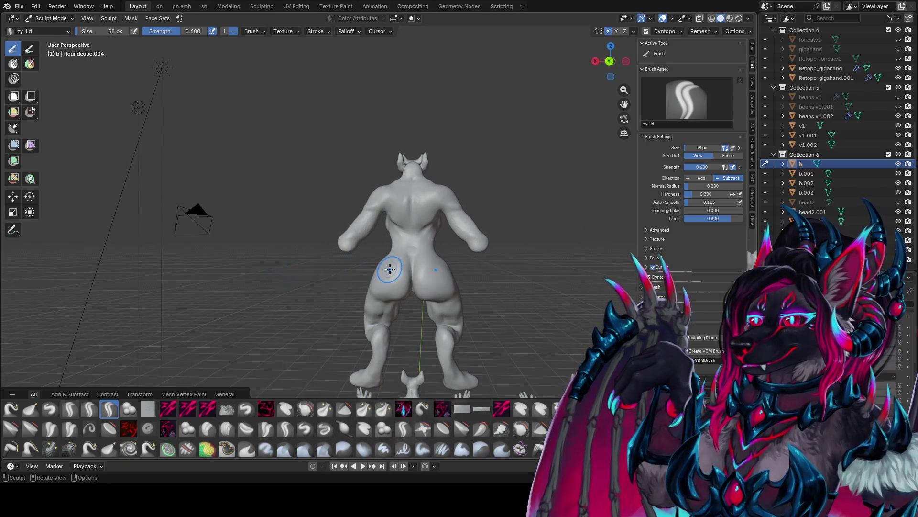
Step: Orbit to a three-quarter back view, shrink the brush to 32 px, and save foir conceptz1.blend
middle_click_drag(390, 269, 371, 266)
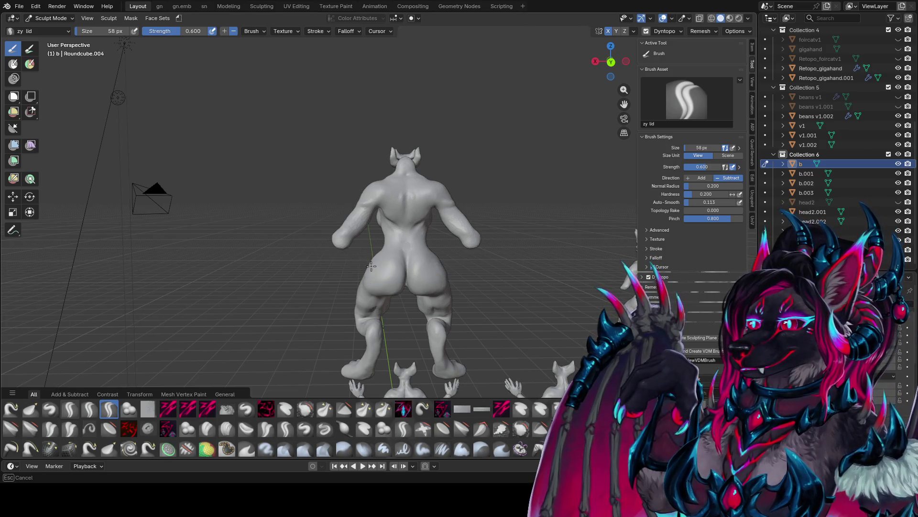
mouse_move(371, 273)
middle_mouse_down()
mouse_move(321, 298)
mouse_move(434, 276)
mouse_move(368, 153)
mouse_move(420, 192)
mouse_move(523, 233)
mouse_move(539, 162)
middle_mouse_up()
key("bracketleft")
key("bracketleft")
key("bracketleft")
scroll(434, 276, "down", 4)
key("ctrl+s")
Step: Frame the sculpt's hips and leg and enlarge the brush to 112 px
scroll(522, 232, "up", 3)
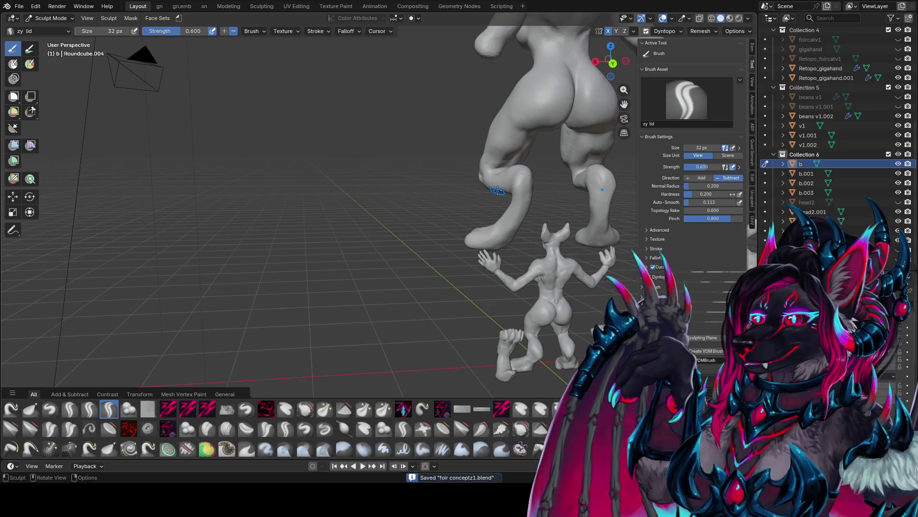
middle_click_drag(498, 190, 431, 215)
scroll(344, 321, "up", 5)
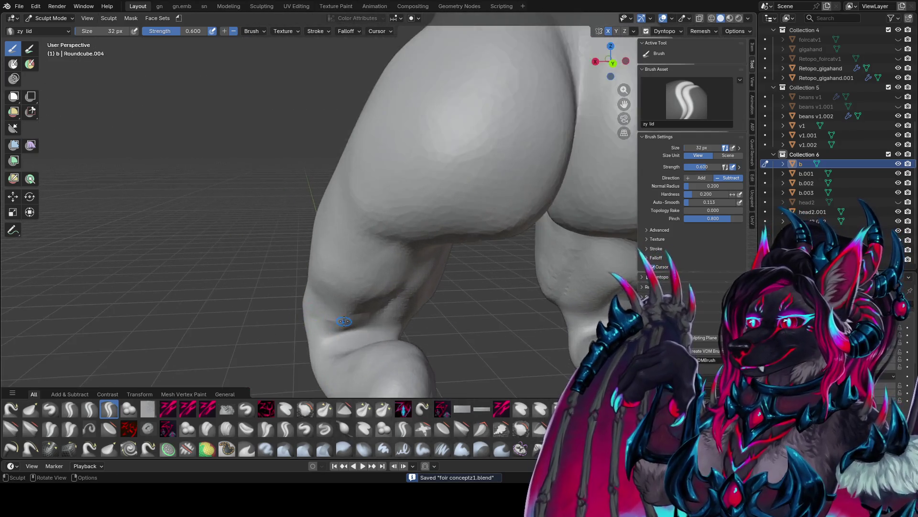
mouse_move(344, 321)
middle_mouse_down()
mouse_move(700, 101)
mouse_move(711, 147)
middle_mouse_up()
middle_click_drag(426, 161, 555, 148)
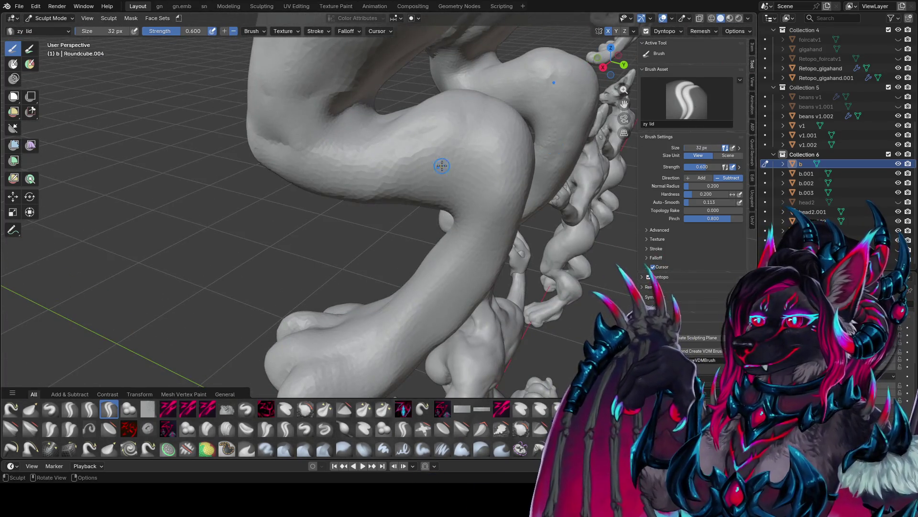
middle_click_drag(442, 166, 401, 156)
key("f")
left_click(410, 153)
Step: Save again and switch to the zy blobcarve brush
key("ctrl+s")
scroll(407, 150, "up", 3)
key("q")
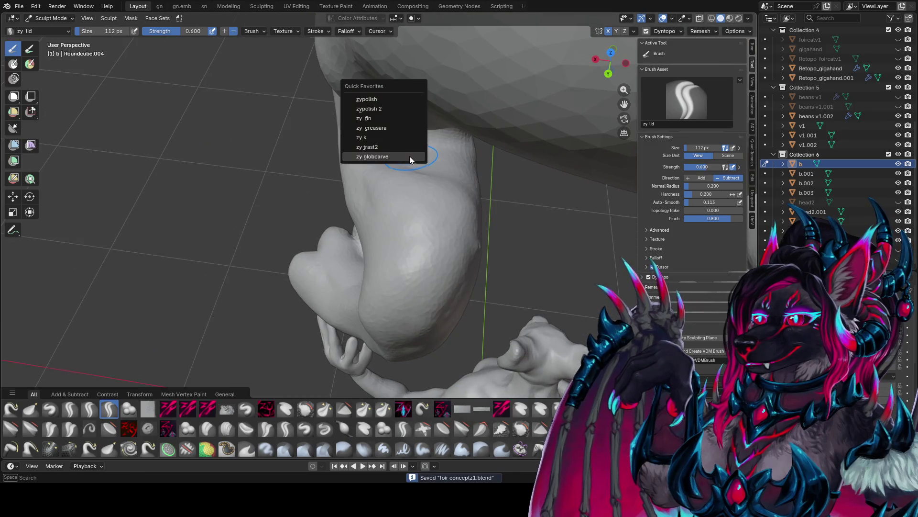
left_click(410, 157)
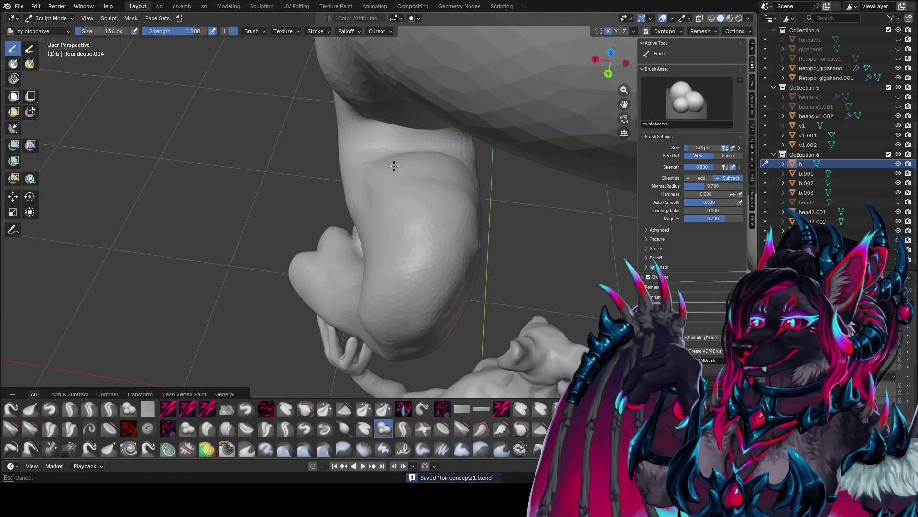
Step: Carve into the leg's surface and along its right edge from several angles
middle_click_drag(463, 182, 397, 136)
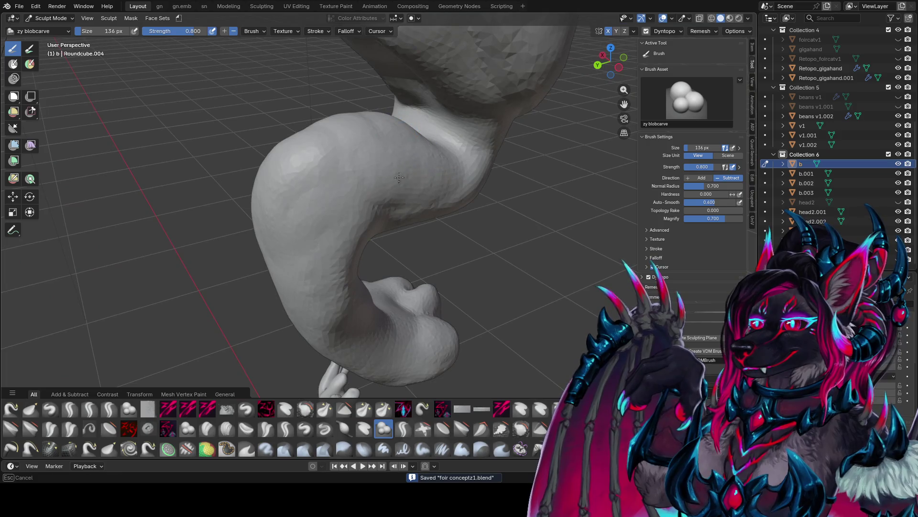
mouse_move(399, 177)
middle_mouse_down()
mouse_move(420, 144)
mouse_move(379, 132)
middle_mouse_up()
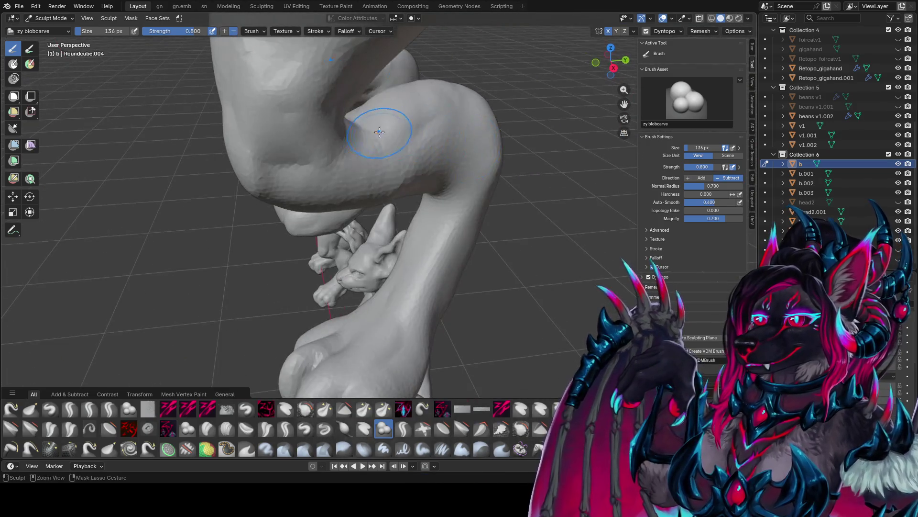
mouse_move(440, 117)
middle_mouse_down()
mouse_move(369, 140)
mouse_move(377, 124)
mouse_move(355, 103)
mouse_move(444, 142)
middle_mouse_up()
mouse_move(564, 139)
left_mouse_down()
mouse_move(488, 129)
mouse_move(482, 138)
left_mouse_up()
mouse_move(505, 124)
middle_mouse_down()
mouse_move(464, 158)
mouse_move(505, 165)
mouse_move(426, 180)
middle_mouse_up()
mouse_move(431, 175)
left_mouse_down()
mouse_move(453, 210)
mouse_move(451, 228)
left_mouse_up()
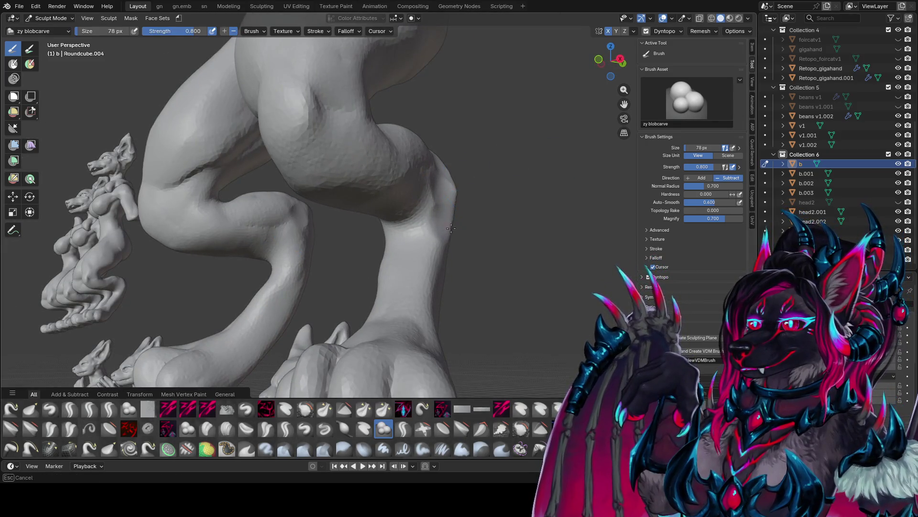
mouse_move(451, 228)
middle_mouse_down()
mouse_move(444, 215)
mouse_move(455, 164)
mouse_move(508, 175)
mouse_move(481, 148)
middle_mouse_up()
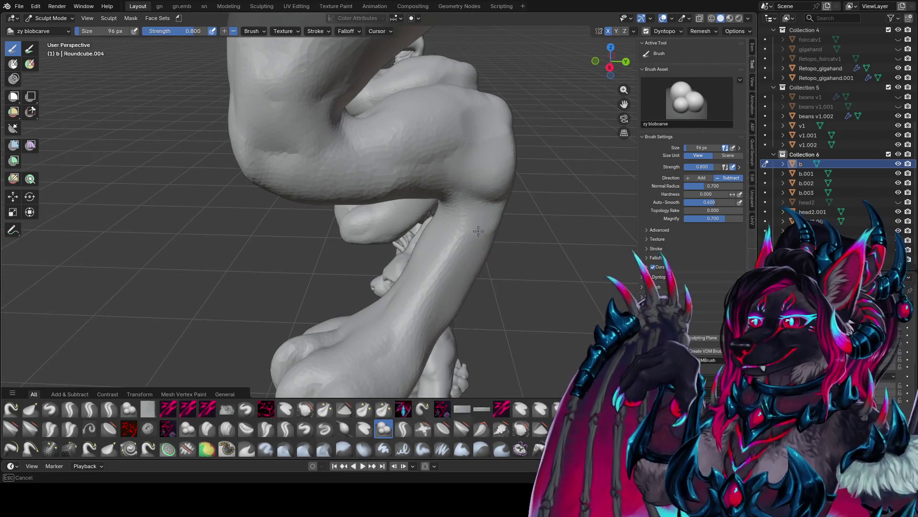
middle_click_drag(478, 231, 316, 191)
Step: Resize the brush to 80 px, then enlarge it to 114 px
key("f")
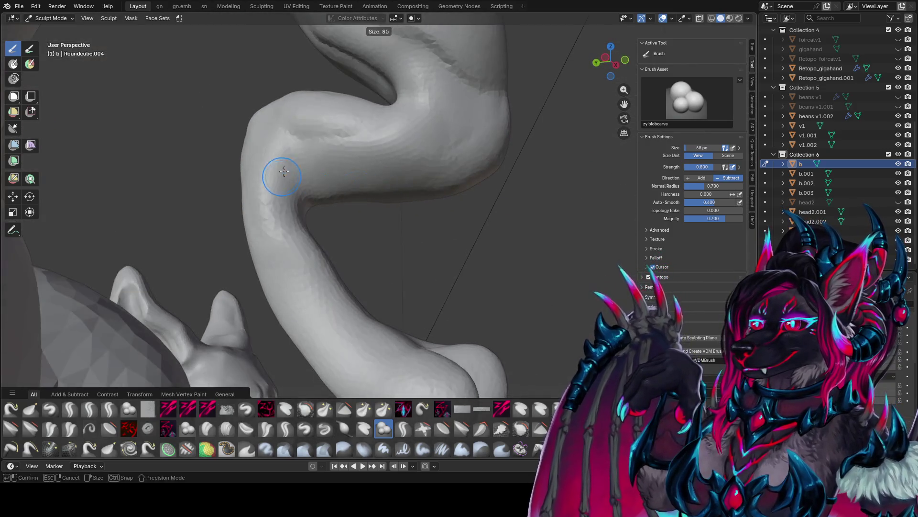
left_click(284, 171)
mouse_move(267, 154)
middle_mouse_down()
mouse_move(272, 135)
mouse_move(335, 167)
mouse_move(437, 190)
mouse_move(366, 200)
mouse_move(423, 280)
middle_mouse_up()
key("f")
left_click(333, 125)
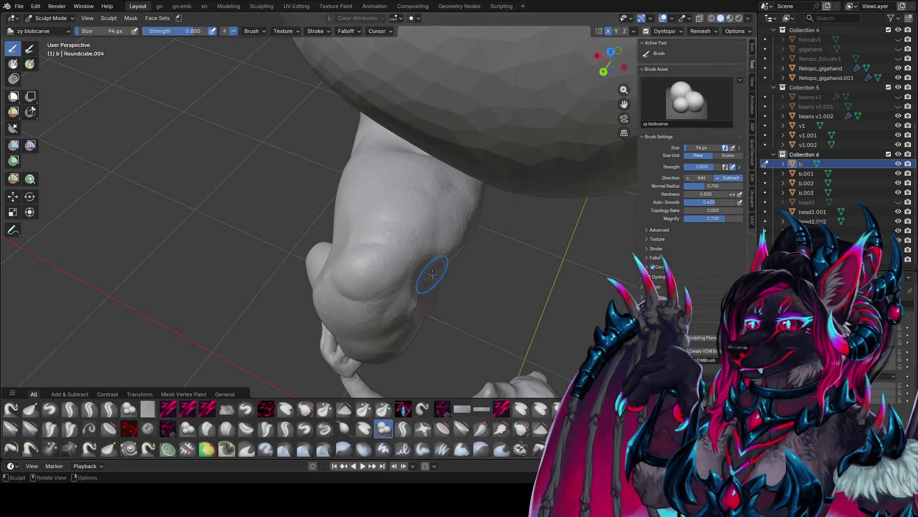
Step: Switch to the zypolish 2 brush and work over the twisted leg from several angles
key("q")
left_click(410, 262)
mouse_move(396, 209)
middle_mouse_down()
mouse_move(272, 135)
mouse_move(259, 149)
middle_mouse_up()
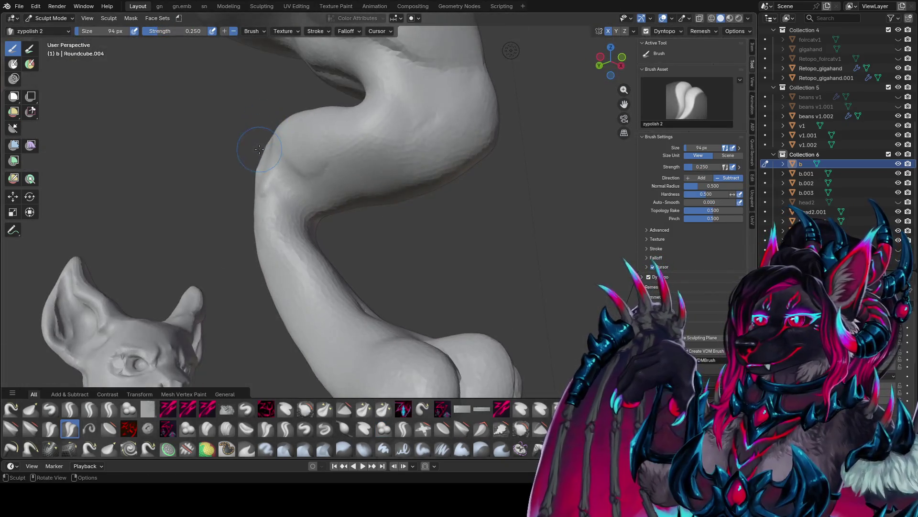
mouse_move(301, 206)
middle_mouse_down()
mouse_move(174, 128)
mouse_move(318, 233)
middle_mouse_up()
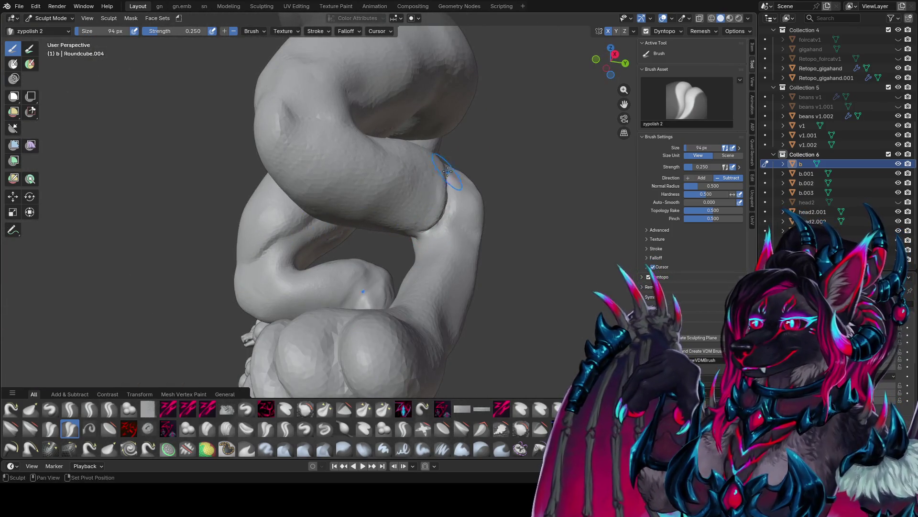
middle_click_drag(449, 206, 460, 195)
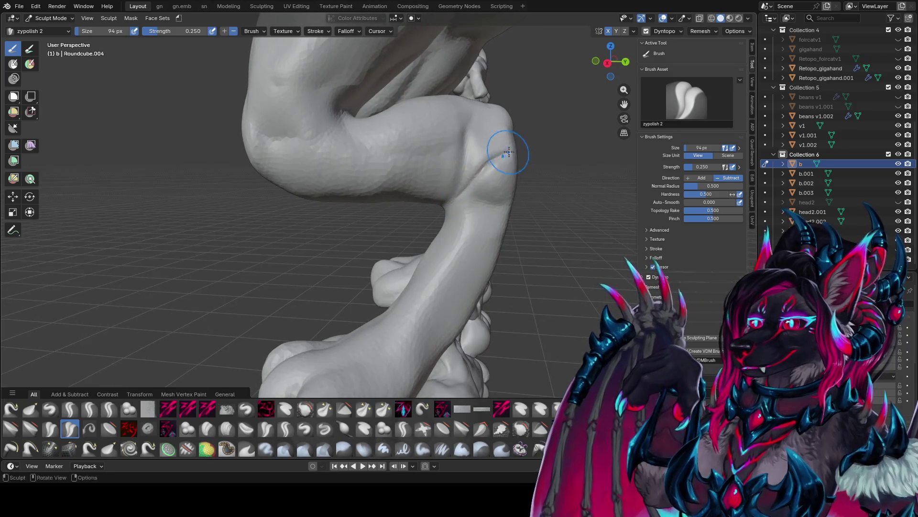
mouse_move(497, 157)
middle_mouse_down()
mouse_move(473, 184)
mouse_move(482, 190)
mouse_move(452, 211)
mouse_move(433, 201)
mouse_move(402, 213)
middle_mouse_up()
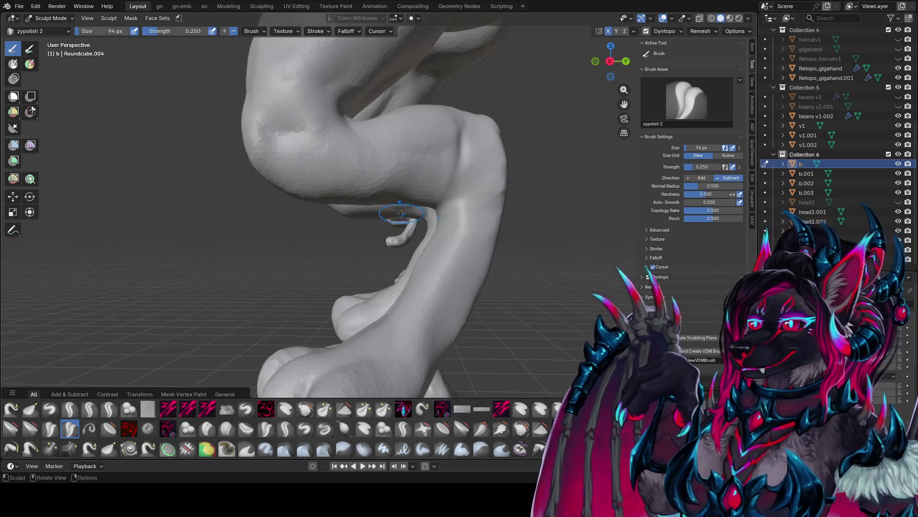
middle_click_drag(444, 184, 453, 190)
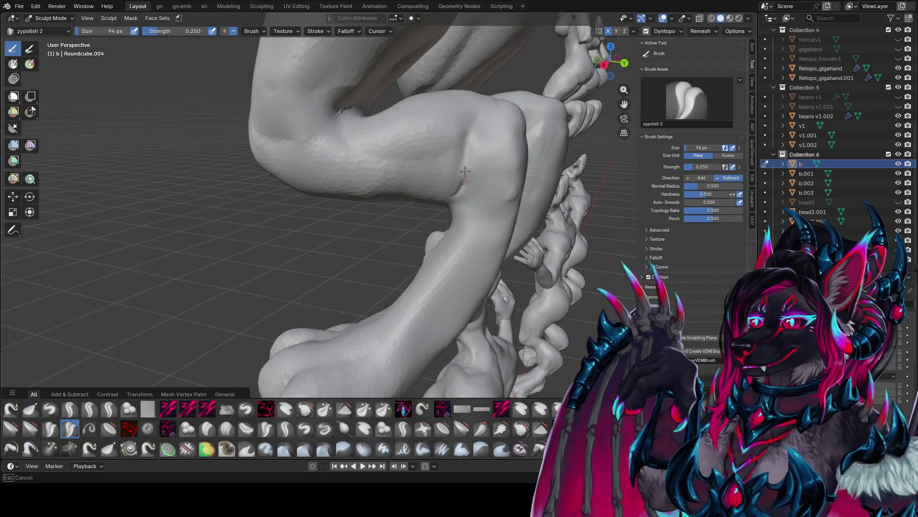
mouse_move(492, 139)
middle_mouse_down()
mouse_move(484, 161)
mouse_move(414, 220)
mouse_move(304, 199)
mouse_move(316, 224)
mouse_move(225, 223)
middle_mouse_up()
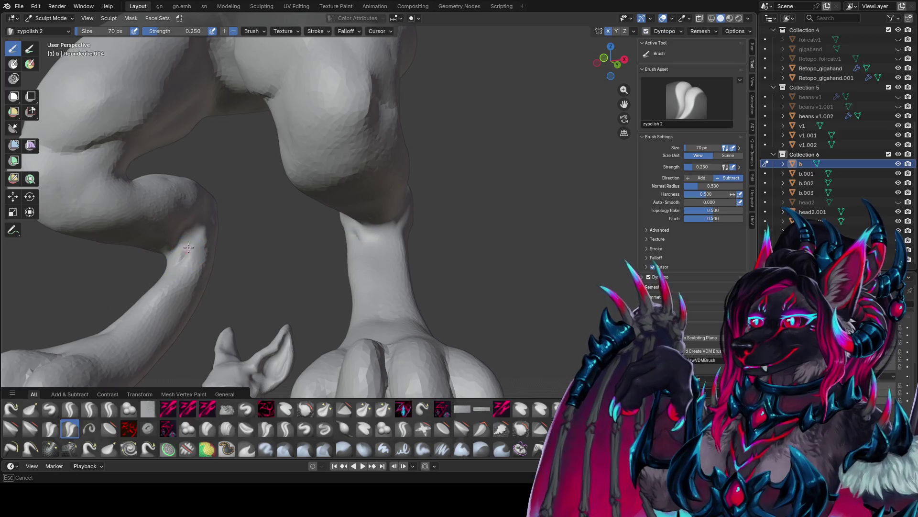
mouse_move(201, 211)
middle_mouse_down()
mouse_move(426, 138)
mouse_move(410, 127)
mouse_move(431, 115)
mouse_move(547, 156)
middle_mouse_up()
Step: Enlarge the zypolish 2 brush to 116 px and smooth the bent leg from new angles
key("f")
left_click(436, 123)
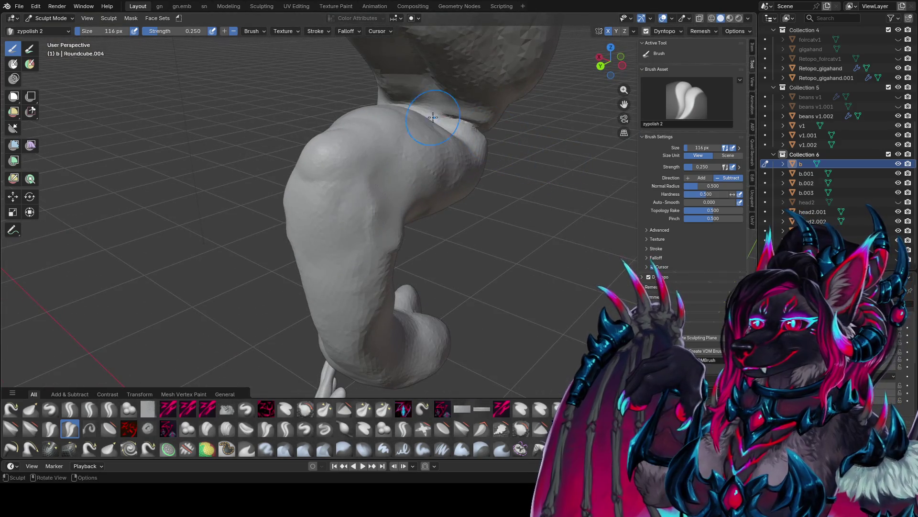
middle_click_drag(452, 122, 428, 104)
mouse_move(371, 114)
middle_mouse_down()
mouse_move(343, 121)
mouse_move(330, 139)
mouse_move(393, 113)
middle_mouse_up()
mouse_move(478, 123)
middle_mouse_down()
mouse_move(304, 120)
mouse_move(364, 115)
mouse_move(321, 117)
mouse_move(278, 135)
mouse_move(378, 119)
mouse_move(373, 148)
mouse_move(386, 137)
mouse_move(264, 147)
middle_mouse_up()
Step: Switch to zy panelize, then select the zy blobcarve brush from favourites
key("p")
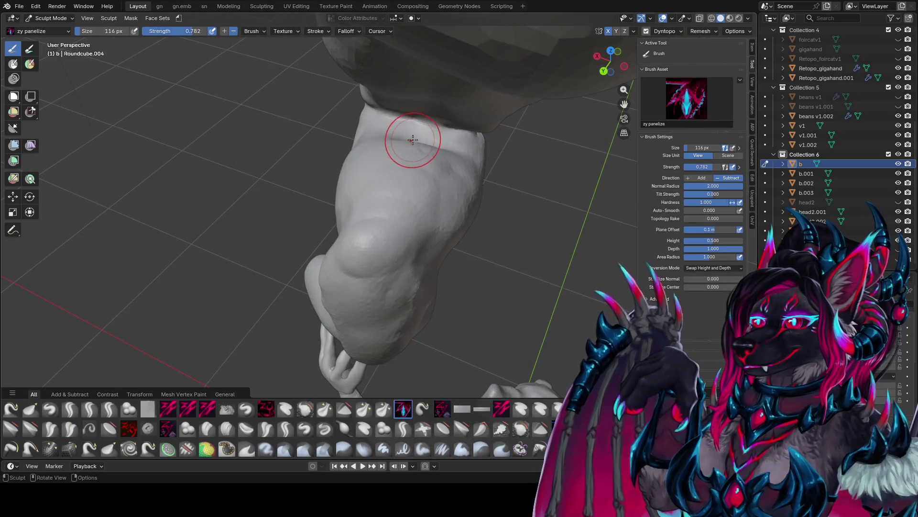
mouse_move(429, 145)
middle_mouse_down()
mouse_move(324, 116)
mouse_move(398, 119)
mouse_move(462, 166)
mouse_move(392, 136)
middle_mouse_up()
key("q")
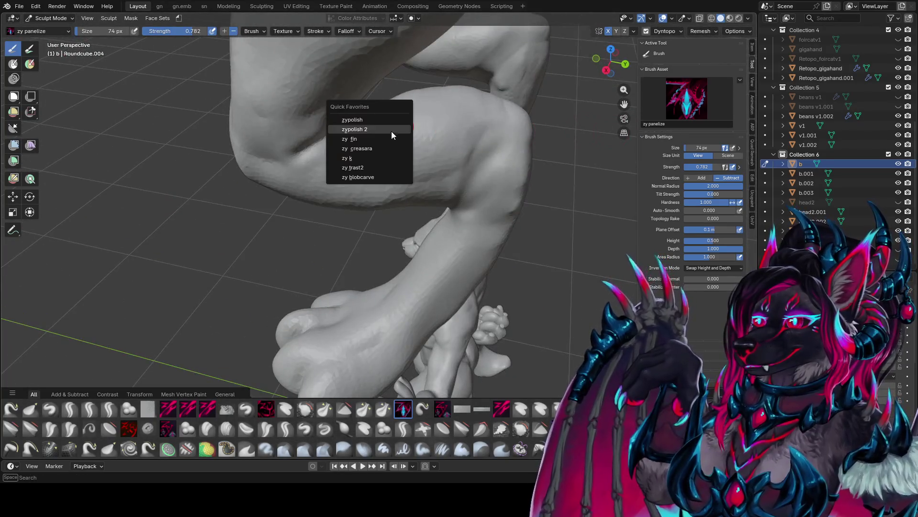
left_click(370, 177)
mouse_move(369, 178)
middle_mouse_down()
mouse_move(353, 158)
mouse_move(392, 101)
mouse_move(437, 94)
mouse_move(421, 109)
middle_mouse_up()
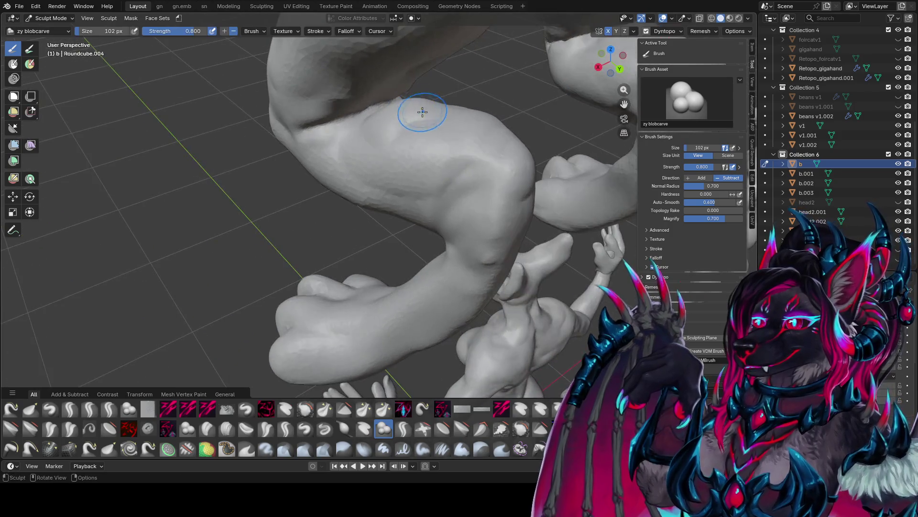
Step: Set the brush to 102 px and carve grooves along the upper leg, inverting with Ctrl
key("f")
left_click(469, 152)
mouse_move(470, 151)
middle_mouse_down()
mouse_move(373, 148)
mouse_move(283, 94)
middle_mouse_up()
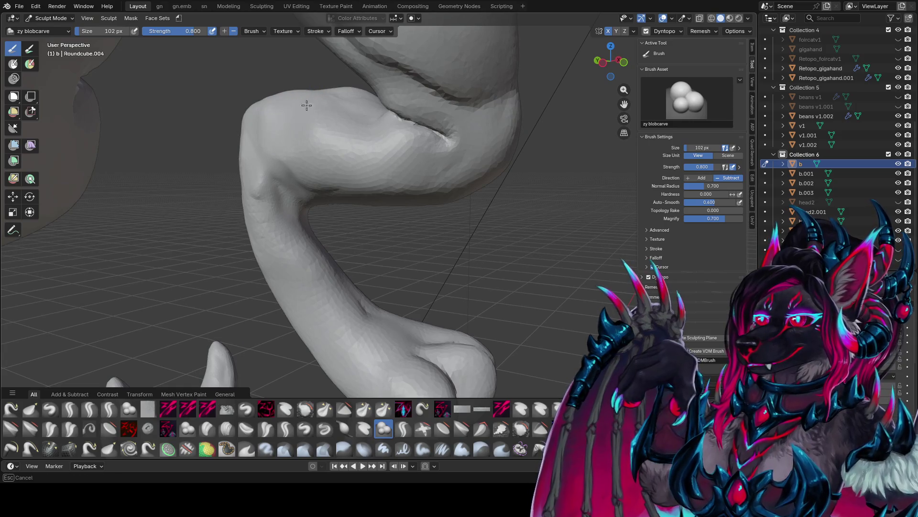
mouse_move(276, 149)
middle_mouse_down()
mouse_move(441, 158)
mouse_move(455, 150)
mouse_move(359, 174)
middle_mouse_up()
middle_click_drag(378, 143, 380, 141)
mouse_move(380, 141)
left_mouse_down()
mouse_move(416, 163)
mouse_move(441, 226)
left_mouse_up()
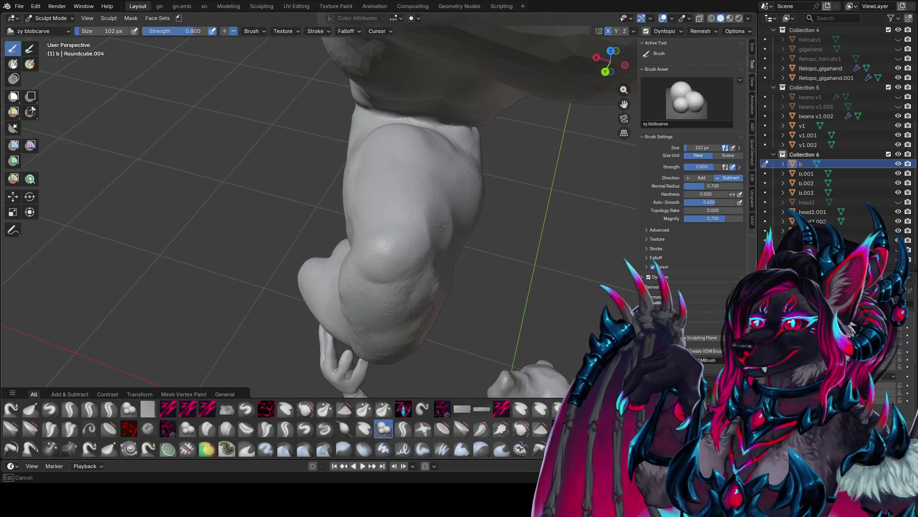
key("ctrl")
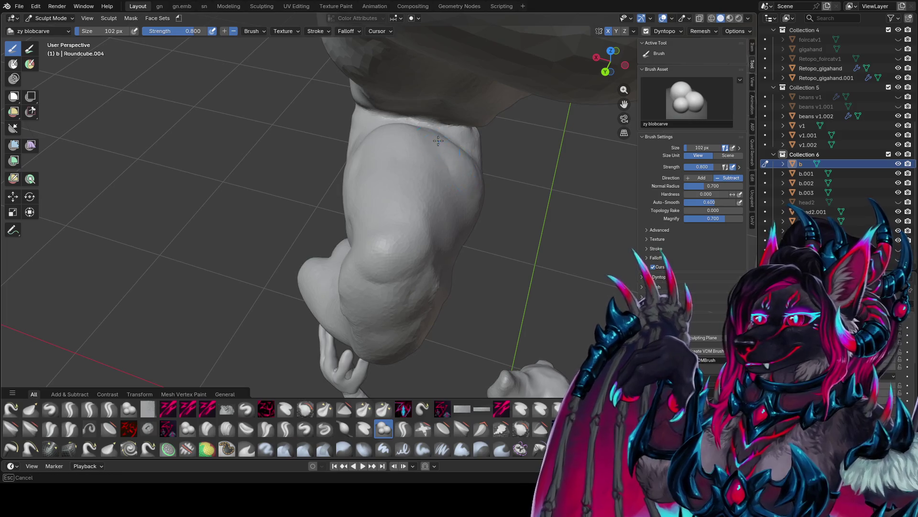
left_click_drag(438, 140, 448, 239)
mouse_move(447, 239)
middle_mouse_down()
mouse_move(421, 178)
mouse_move(455, 163)
mouse_move(492, 165)
mouse_move(518, 208)
mouse_move(443, 160)
mouse_move(482, 172)
mouse_move(358, 224)
mouse_move(439, 199)
mouse_move(329, 174)
mouse_move(363, 111)
middle_mouse_up()
key("ctrl")
left_click_drag(363, 111, 468, 120)
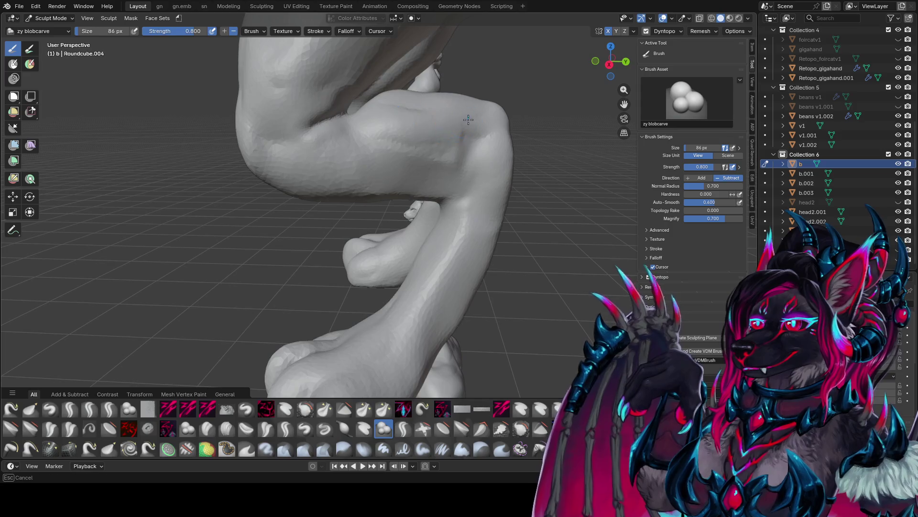
Step: Enlarge the brush to 106 px and switch to the zy lid brush
mouse_move(402, 138)
middle_mouse_down()
mouse_move(389, 180)
mouse_move(385, 172)
mouse_move(406, 164)
middle_mouse_up()
key("f")
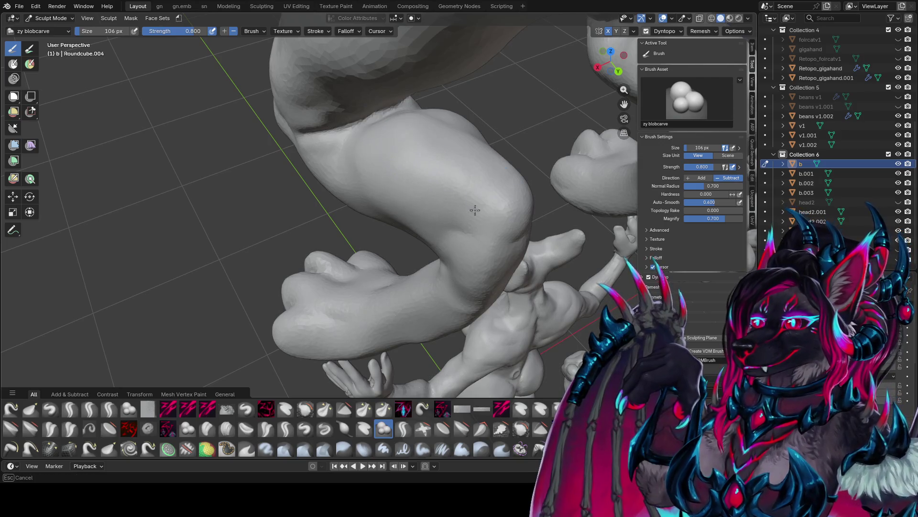
middle_click_drag(475, 210, 464, 164)
key("q")
left_click(430, 109)
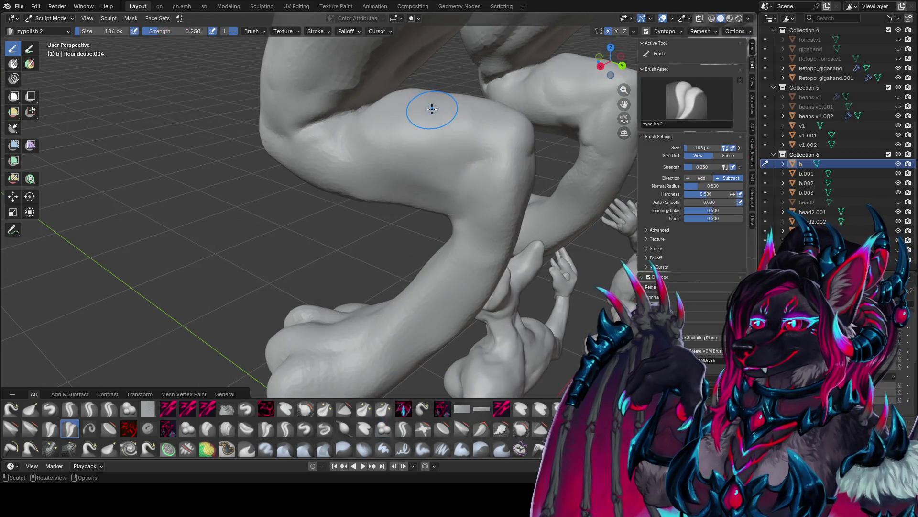
Step: Sculpt creases and a groove down the bent limb with zy lid
middle_click_drag(472, 154, 440, 215)
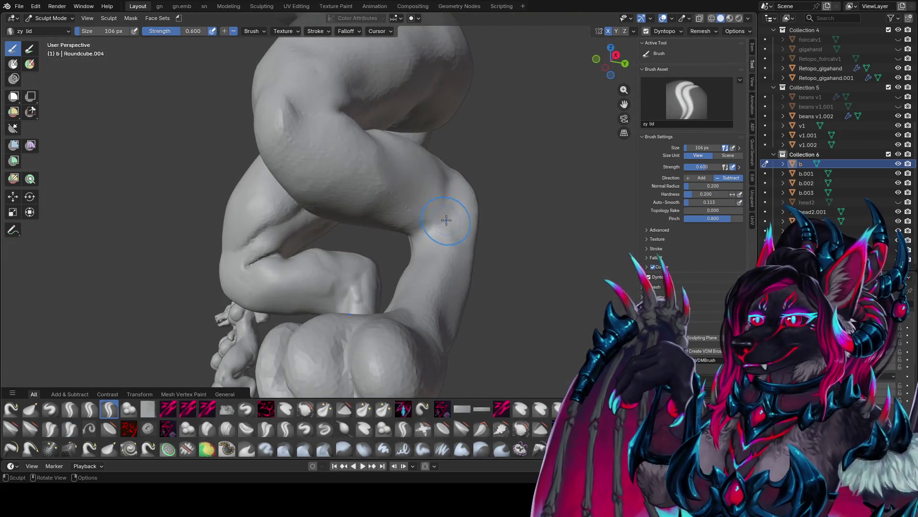
left_click_drag(430, 225, 444, 201)
mouse_move(443, 201)
middle_mouse_down()
mouse_move(459, 211)
mouse_move(397, 172)
mouse_move(335, 199)
mouse_move(367, 130)
middle_mouse_up()
mouse_move(399, 103)
left_mouse_down()
mouse_move(372, 153)
mouse_move(315, 171)
left_mouse_up()
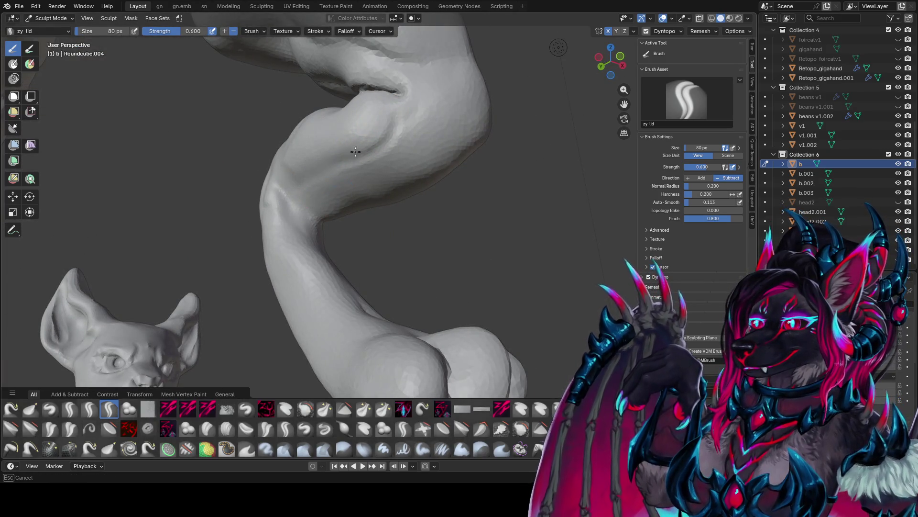
middle_click_drag(355, 152, 340, 128)
left_click_drag(311, 204, 297, 199)
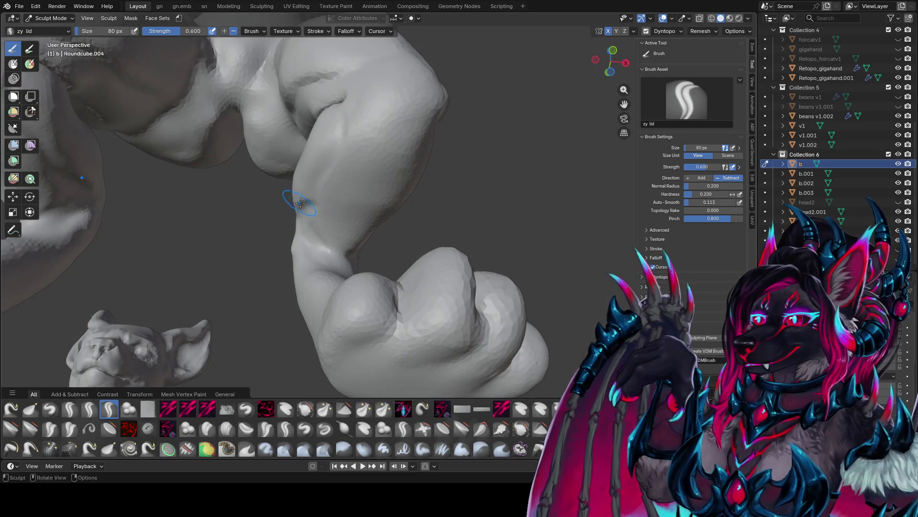
mouse_move(306, 201)
middle_mouse_down()
mouse_move(363, 235)
mouse_move(348, 153)
middle_mouse_up()
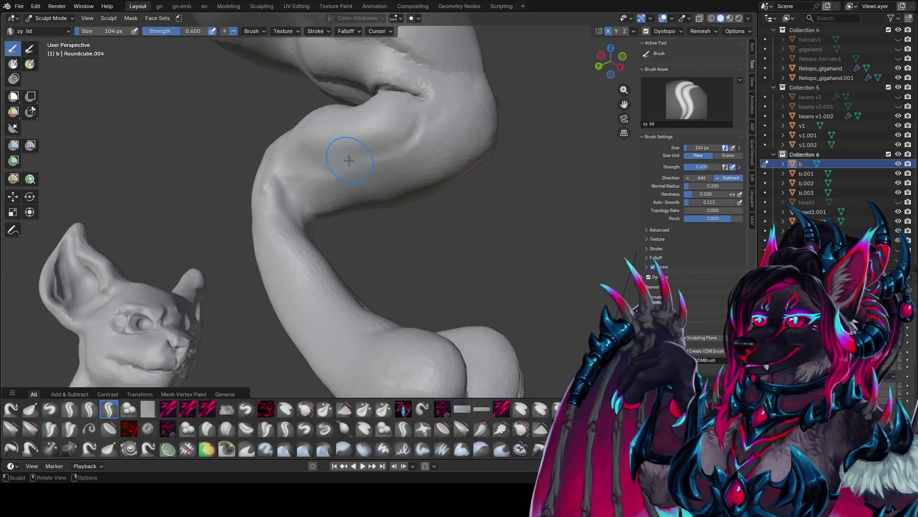
Step: Set the brush to 104 px, then shrink it to 52 px and save foir conceptz1.blend
key("f")
left_click(344, 152)
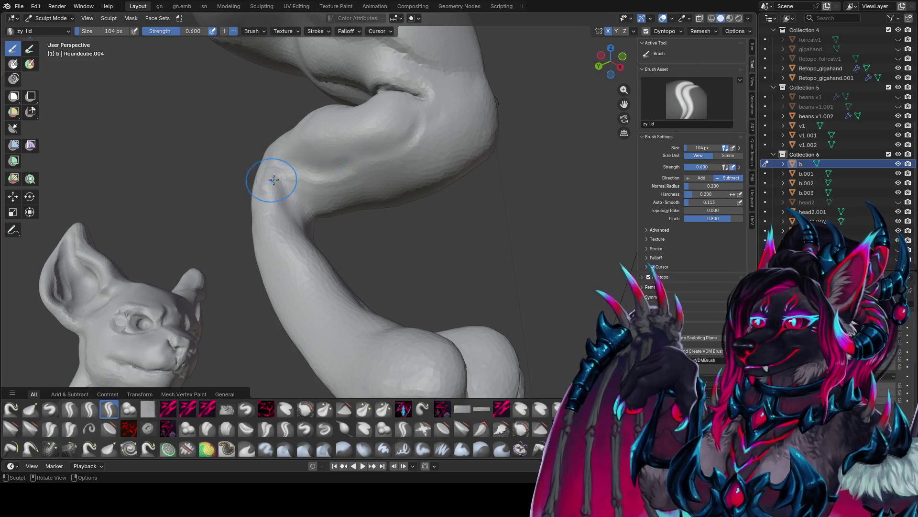
mouse_move(269, 178)
middle_mouse_down()
mouse_move(326, 165)
mouse_move(372, 170)
mouse_move(390, 203)
mouse_move(508, 158)
mouse_move(455, 181)
mouse_move(425, 205)
mouse_move(421, 225)
mouse_move(464, 179)
mouse_move(445, 176)
mouse_move(373, 218)
mouse_move(366, 235)
mouse_move(345, 229)
mouse_move(331, 209)
middle_mouse_up()
key("bracketleft")
key("ctrl+s")
key("bracketleft")
key("bracketleft")
key("bracketleft")
key("ctrl+s")
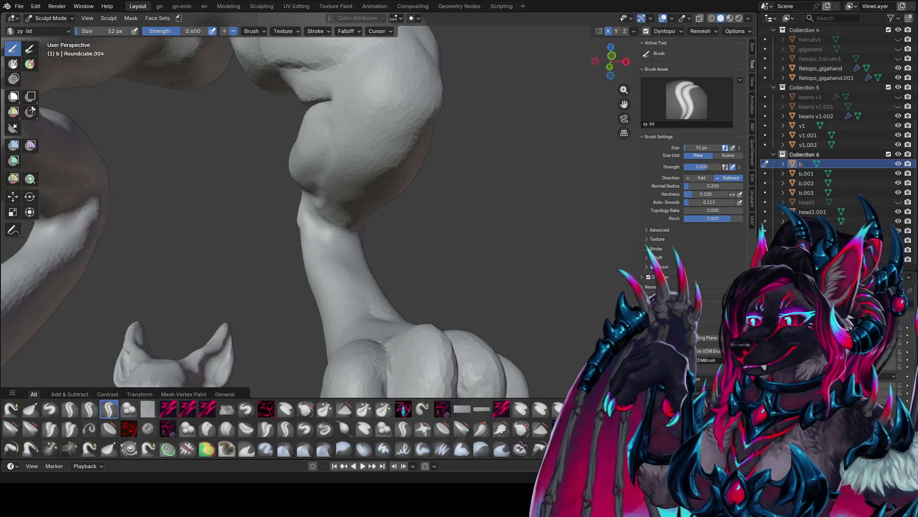
Step: Zoom out over all models and orbit to a three-quarter view of the central model
scroll(348, 199, "down", 8)
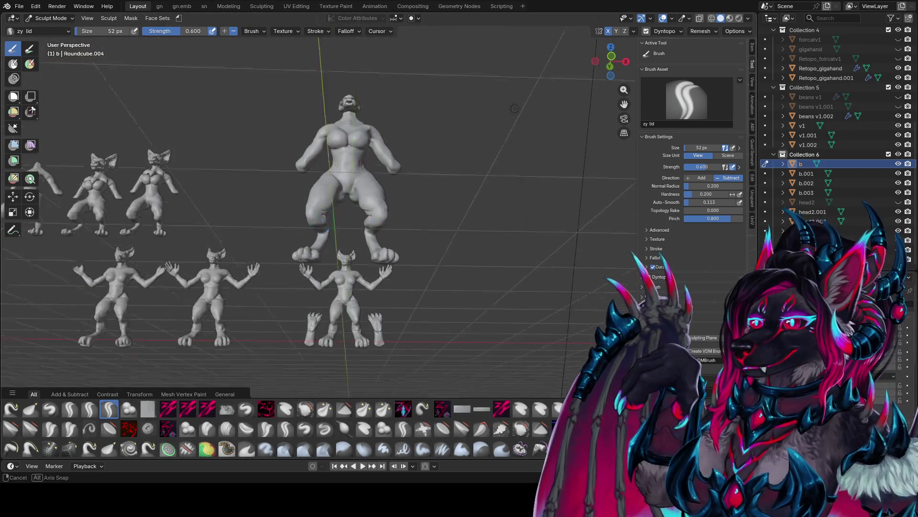
mouse_move(349, 199)
middle_mouse_down()
mouse_move(214, 304)
mouse_move(287, 268)
middle_mouse_up()
key("ctrl+s")
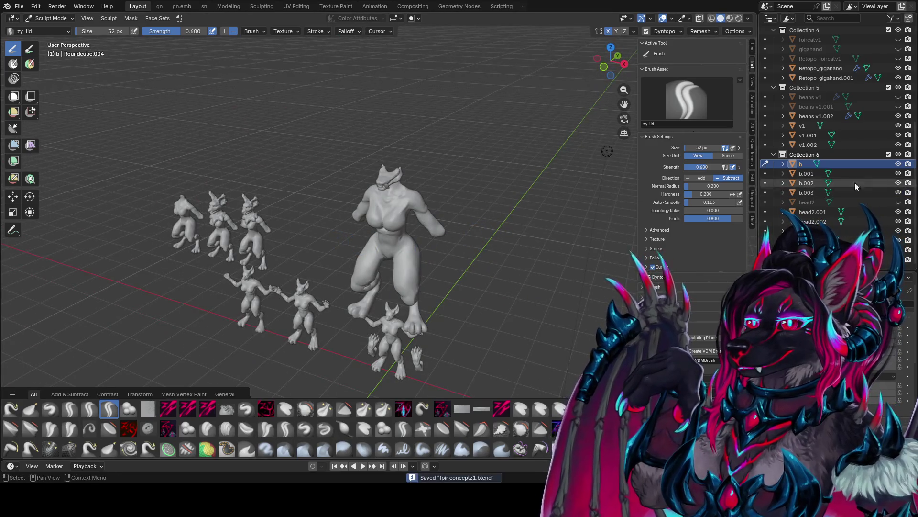
middle_click_drag(555, 211, 544, 158)
scroll(544, 158, "up", 6)
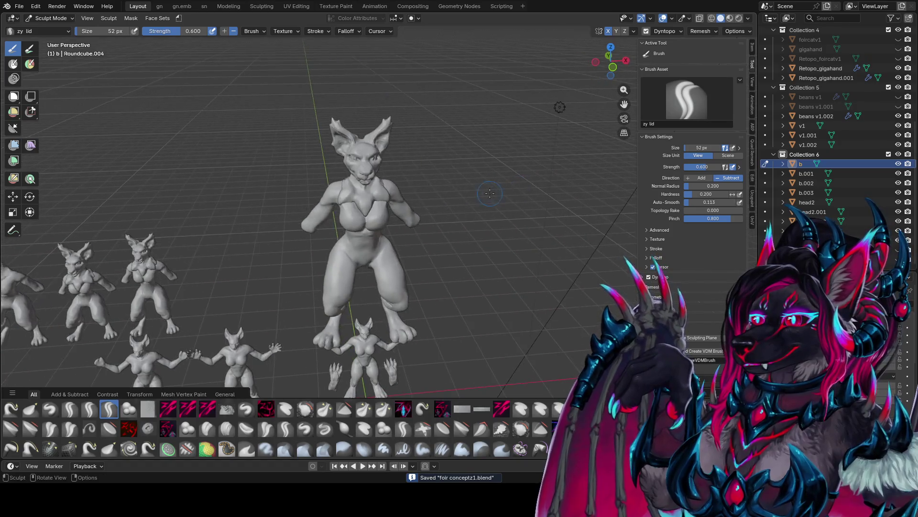
mouse_move(472, 177)
middle_mouse_down()
mouse_move(442, 188)
mouse_move(328, 156)
mouse_move(394, 273)
mouse_move(334, 183)
mouse_move(321, 183)
mouse_move(351, 134)
mouse_move(330, 129)
mouse_move(367, 122)
mouse_move(336, 135)
middle_mouse_up()
Step: Reduce the zy lid brush to 36 px and make head2 the sculpt target
key("f")
left_click(338, 157)
key("f")
left_click(329, 158)
key("alt+q")
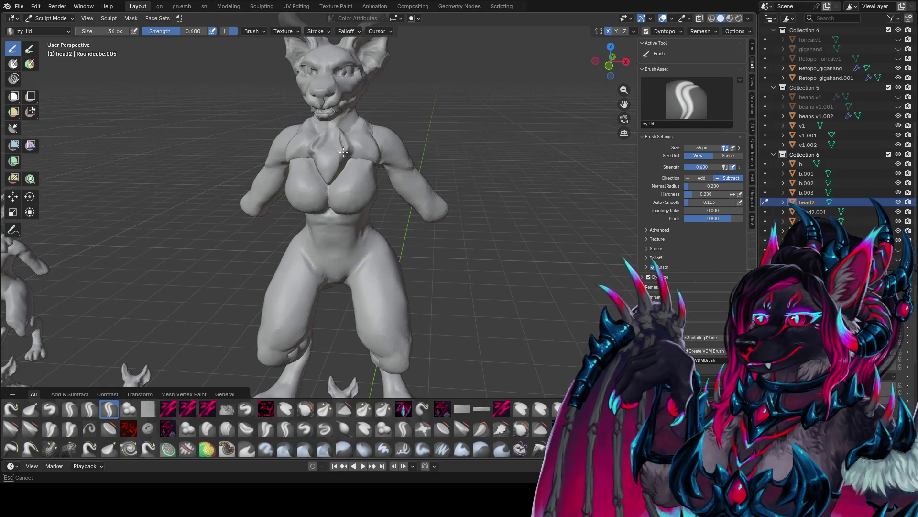
Step: Frame the front of head2's chest and save the file
mouse_move(368, 114)
middle_mouse_down()
mouse_move(383, 119)
mouse_move(328, 132)
mouse_move(479, 229)
middle_mouse_up()
scroll(329, 120, "up", 3)
scroll(545, 268, "up", 3)
mouse_move(545, 267)
middle_mouse_down()
mouse_move(517, 163)
mouse_move(500, 207)
mouse_move(352, 139)
mouse_move(295, 166)
mouse_move(320, 172)
middle_mouse_up()
key("ctrl+s")
Step: Set the brush to 66 px and carve mirrored grooves down from the neck
key("f")
left_click(320, 174)
scroll(317, 181, "up", 2)
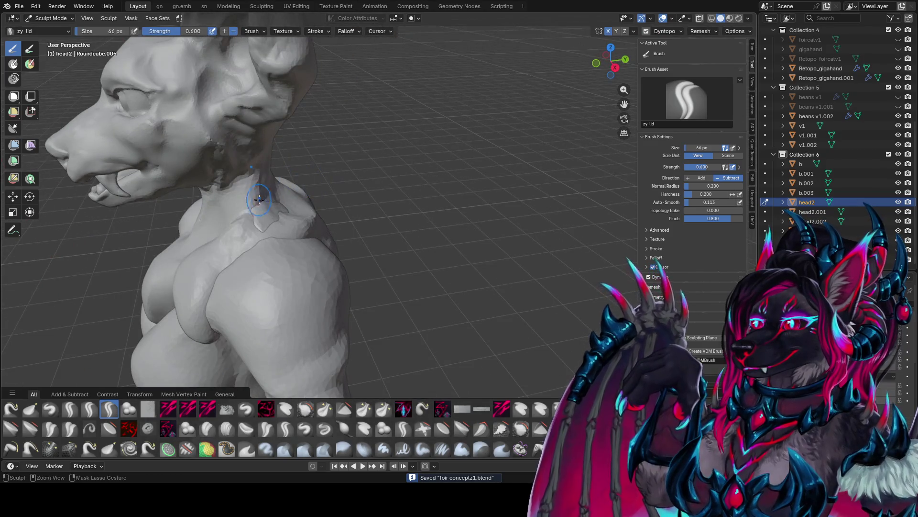
left_click_drag(258, 199, 249, 221)
right_click(258, 218)
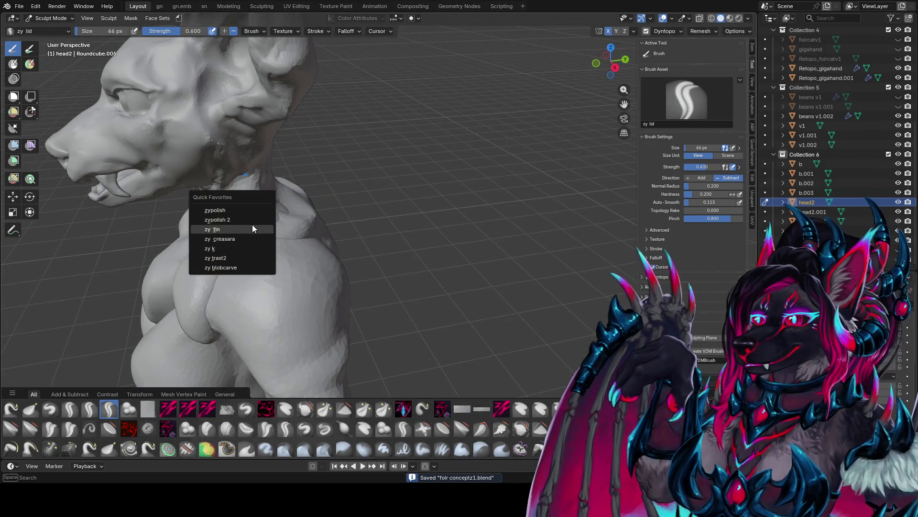
left_click(251, 227)
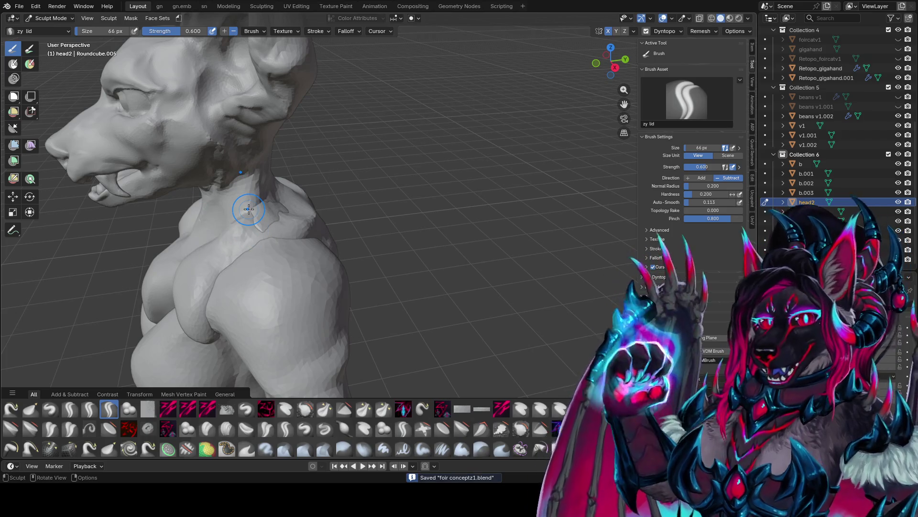
mouse_move(249, 209)
middle_mouse_down()
mouse_move(304, 163)
mouse_move(378, 156)
middle_mouse_up()
left_click_drag(382, 139, 358, 189)
Step: Set the brush to 74 px and orbit to a straight back view of the torso
middle_click_drag(358, 192, 351, 206)
key("f")
left_click(359, 185)
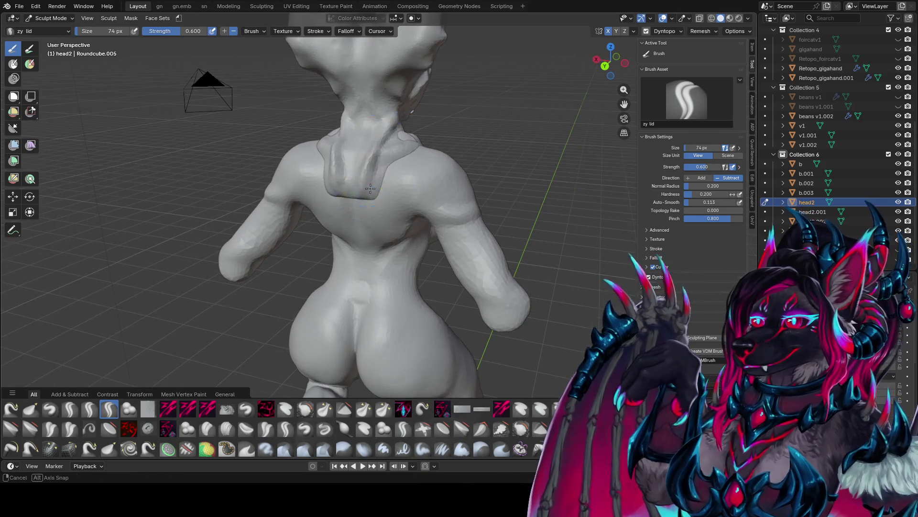
middle_click_drag(410, 112, 428, 148)
mouse_move(378, 186)
middle_mouse_down()
mouse_move(349, 211)
mouse_move(355, 199)
mouse_move(359, 221)
mouse_move(369, 221)
middle_mouse_up()
Step: With zy panelize at 72 px, add a bump below the back of the neck, then resize to 52 px
key("2")
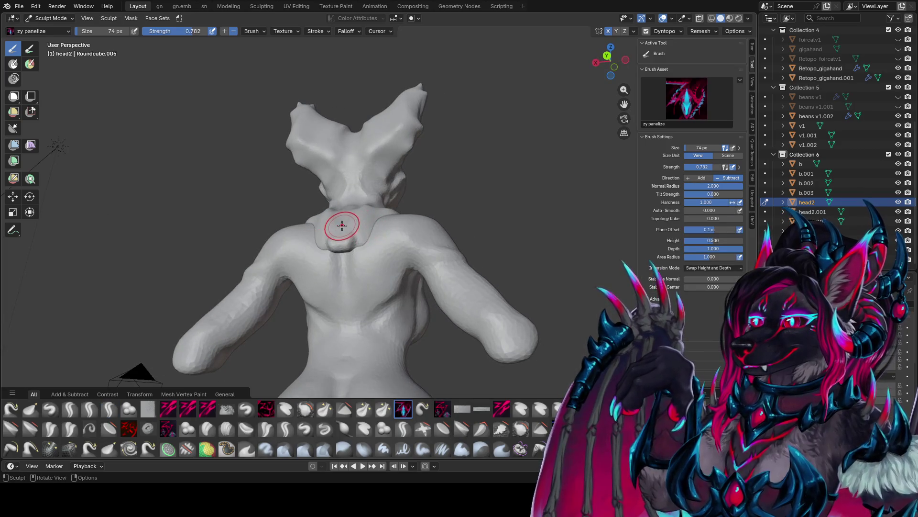
key("f")
left_click(339, 224)
left_click_drag(342, 211, 340, 240)
middle_click_drag(341, 240, 344, 293)
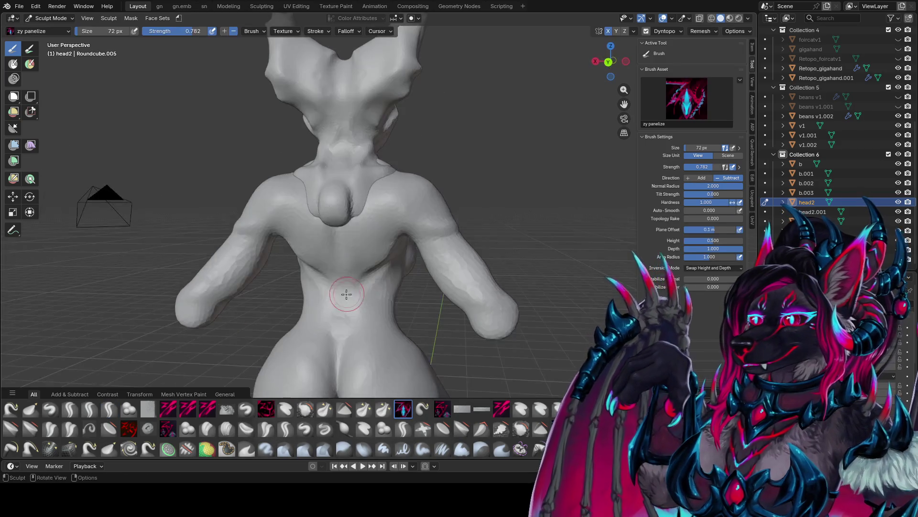
key("f")
left_click(339, 170)
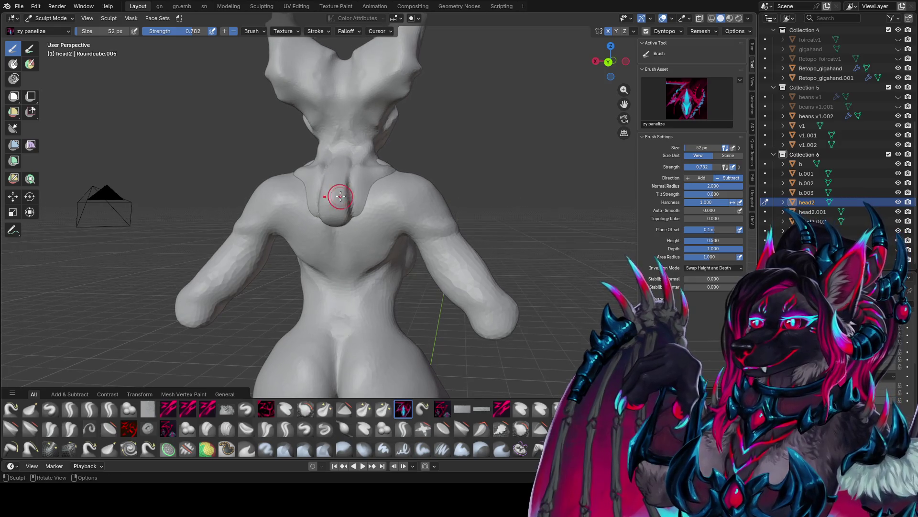
Step: Build mirrored blobs across the upper back at 54 px, then enlarge the brush to 80 px
mouse_move(348, 199)
middle_mouse_down()
mouse_move(340, 244)
mouse_move(349, 214)
mouse_move(435, 168)
mouse_move(388, 184)
middle_mouse_up()
key("f")
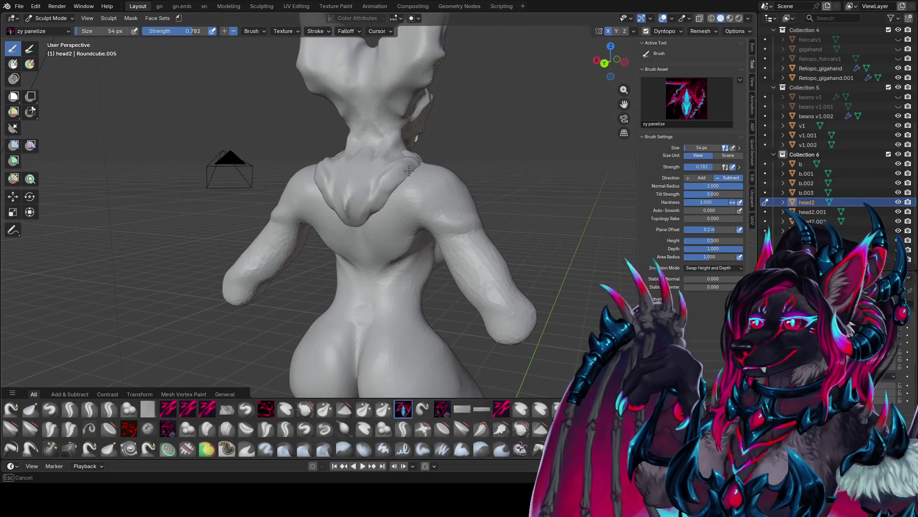
left_click_drag(409, 171, 368, 204)
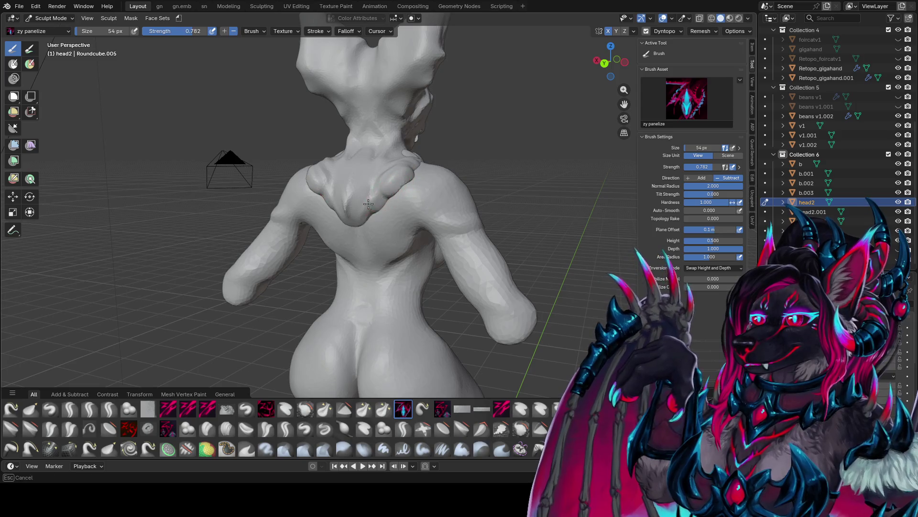
key("f")
left_click(348, 215)
middle_click_drag(348, 215, 370, 221)
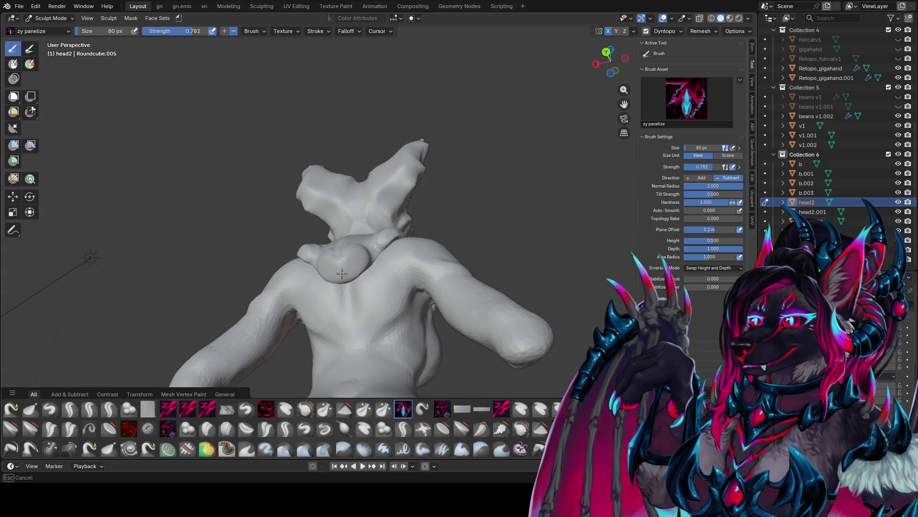
mouse_move(343, 271)
middle_mouse_down()
mouse_move(449, 173)
mouse_move(366, 171)
mouse_move(430, 171)
mouse_move(318, 222)
mouse_move(343, 248)
mouse_move(338, 280)
middle_mouse_up()
Step: Switch to the Grab brush and enlarge it from 114 px to 168 px
key("g")
left_click(414, 165)
key("f")
left_click(431, 186)
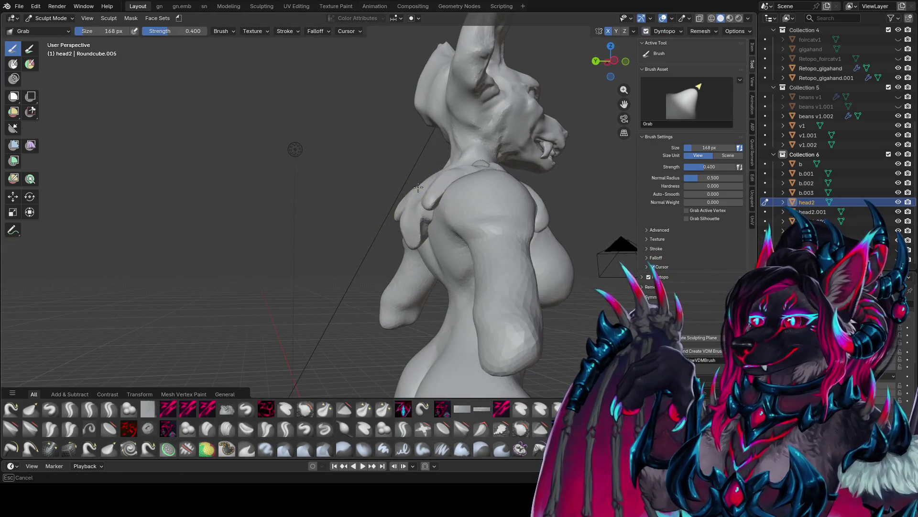
Step: Pull the shoulder mesh with a 144 px Grab brush and save foir conceptz1.blend
mouse_move(430, 186)
middle_mouse_down()
mouse_move(507, 189)
mouse_move(353, 176)
mouse_move(381, 193)
mouse_move(316, 153)
middle_mouse_up()
key("f")
left_click(301, 154)
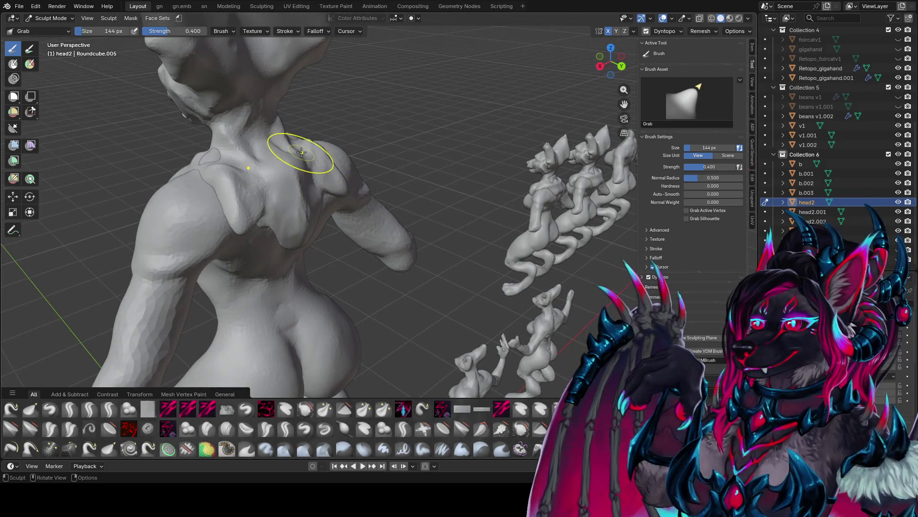
left_click_drag(301, 154, 313, 139)
mouse_move(311, 145)
middle_mouse_down()
mouse_move(264, 166)
mouse_move(613, 153)
mouse_move(464, 164)
mouse_move(419, 149)
mouse_move(442, 177)
mouse_move(385, 151)
mouse_move(346, 195)
mouse_move(333, 161)
middle_mouse_up()
key("ctrl+s")
Step: Drag the shoulder and neck leftward with a 140 px Grab stroke, then inspect the back
key("f")
left_click(338, 194)
middle_click_drag(432, 120, 416, 148)
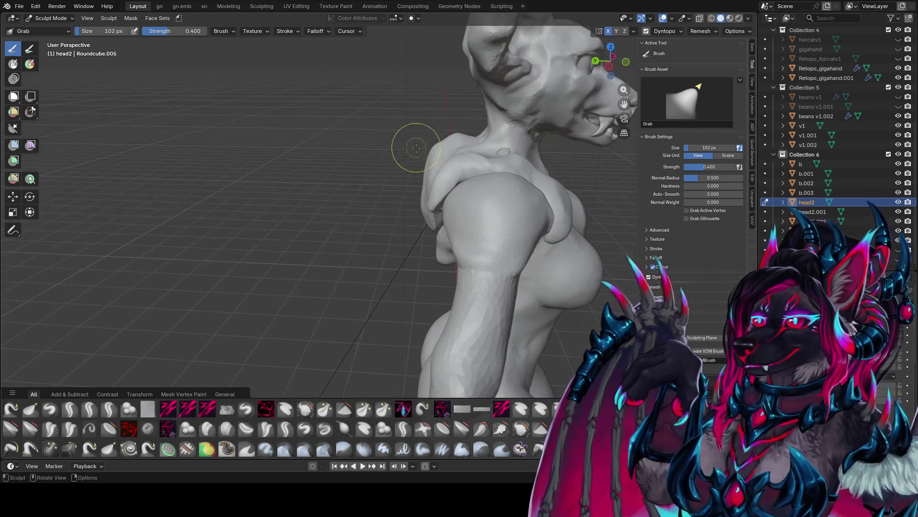
key("f")
left_click(417, 163)
left_click_drag(425, 177, 408, 176)
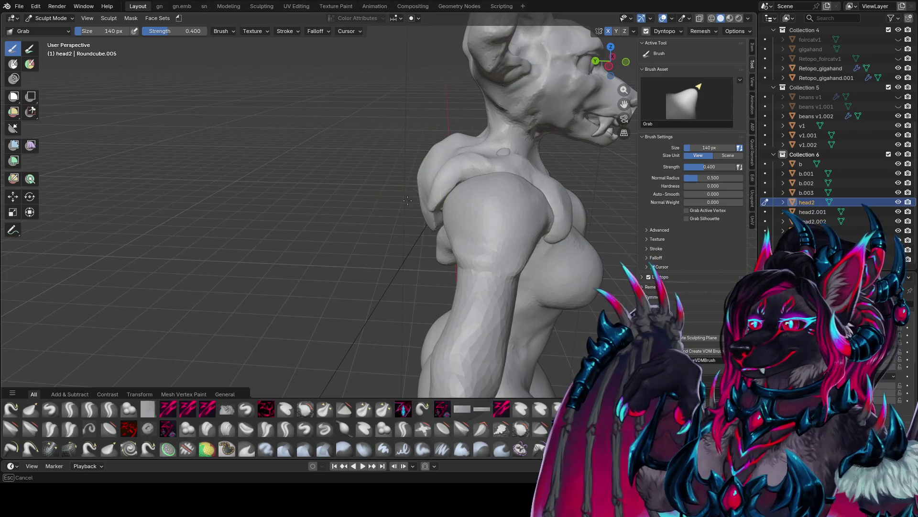
middle_click_drag(408, 200, 553, 195)
mouse_move(379, 134)
middle_mouse_down()
mouse_move(361, 180)
mouse_move(378, 160)
mouse_move(371, 139)
mouse_move(475, 158)
mouse_move(265, 160)
mouse_move(369, 167)
mouse_move(393, 128)
middle_mouse_up()
scroll(400, 154, "up", 3)
Step: Carve detail into both shoulder blades with the zy blobcarve brush
key("q")
left_click(348, 210)
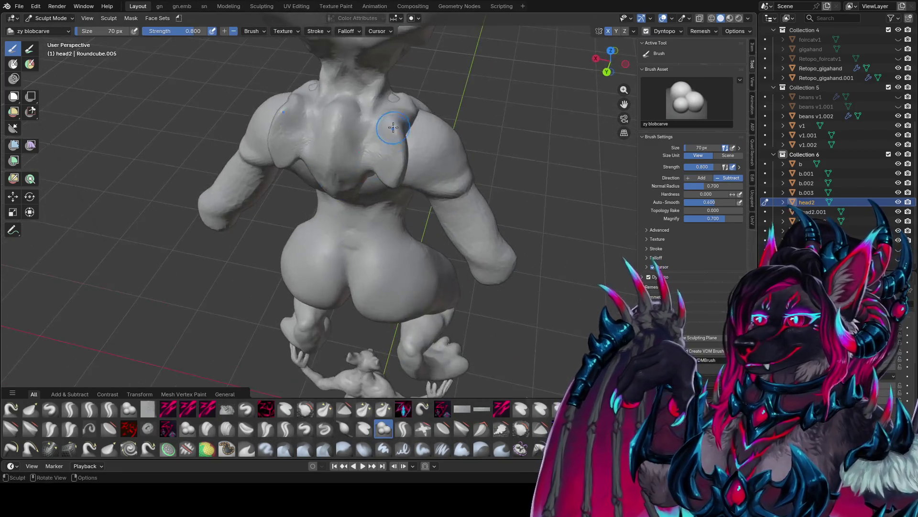
left_click_drag(393, 128, 375, 117)
mouse_move(375, 117)
middle_mouse_down()
mouse_move(409, 155)
mouse_move(473, 158)
middle_mouse_up()
mouse_move(449, 193)
middle_mouse_down()
mouse_move(493, 199)
mouse_move(456, 144)
mouse_move(399, 149)
middle_mouse_up()
Step: Smooth the back lobes with mirrored zypolish 2 strokes
key("q")
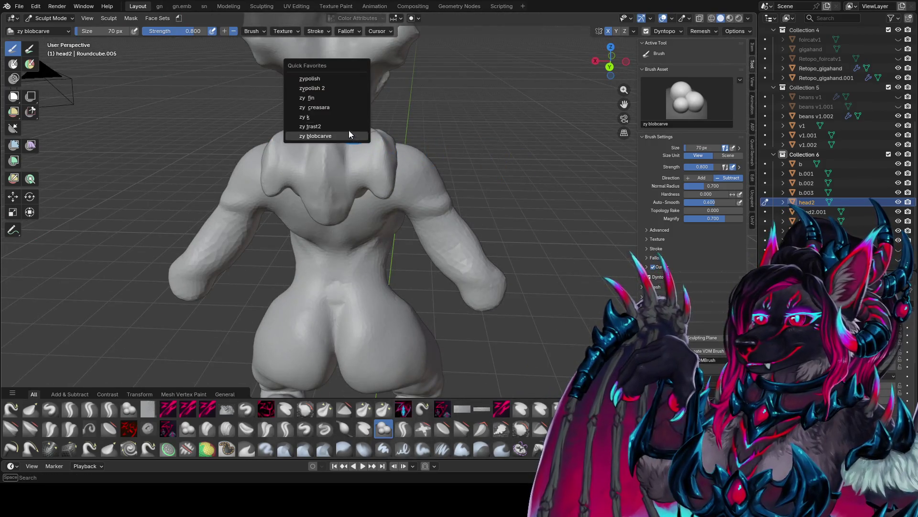
left_click(327, 88)
mouse_move(327, 88)
middle_mouse_down()
mouse_move(365, 124)
mouse_move(383, 216)
mouse_move(394, 217)
middle_mouse_up()
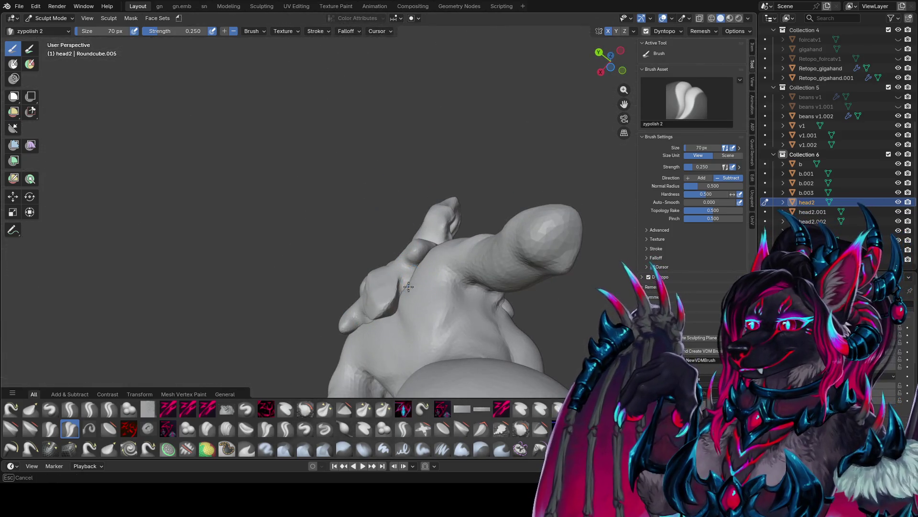
mouse_move(388, 315)
middle_mouse_down()
mouse_move(434, 278)
mouse_move(402, 287)
mouse_move(390, 263)
mouse_move(401, 255)
middle_mouse_up()
mouse_move(391, 187)
left_mouse_down()
mouse_move(400, 127)
mouse_move(393, 189)
left_mouse_up()
mouse_move(393, 188)
middle_mouse_down()
mouse_move(456, 206)
mouse_move(431, 199)
middle_mouse_up()
left_click_drag(352, 153, 353, 168)
mouse_move(354, 167)
middle_mouse_down()
mouse_move(344, 158)
mouse_move(358, 167)
middle_mouse_up()
left_click_drag(361, 169, 376, 185)
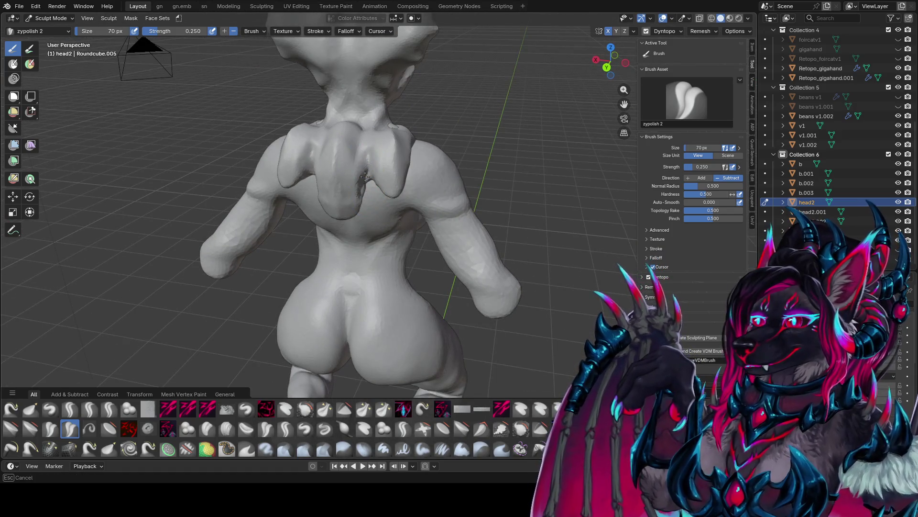
Step: Pull the central back lobe further down and polish the upper back
middle_click_drag(361, 174, 359, 185)
left_click_drag(356, 175, 355, 231)
middle_click_drag(355, 231, 369, 144)
left_click_drag(369, 143, 362, 204)
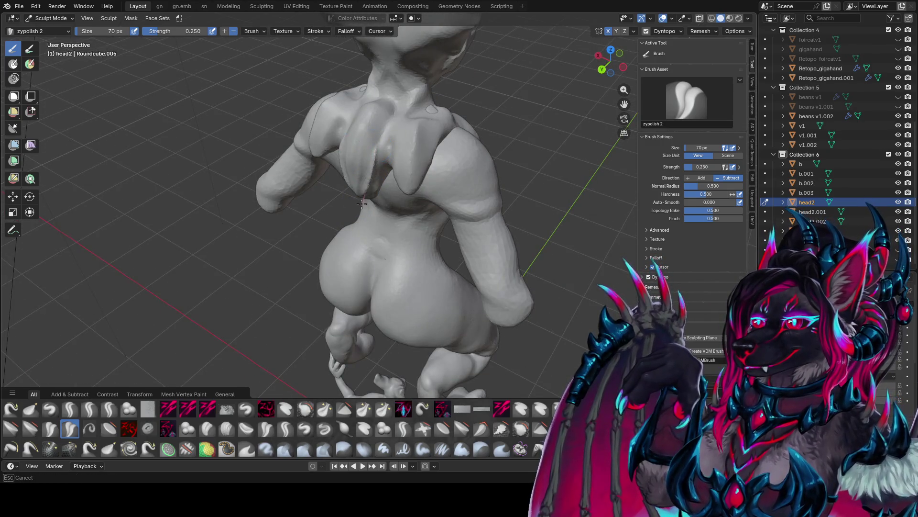
mouse_move(368, 152)
middle_mouse_down()
mouse_move(408, 248)
mouse_move(390, 221)
mouse_move(426, 152)
middle_mouse_up()
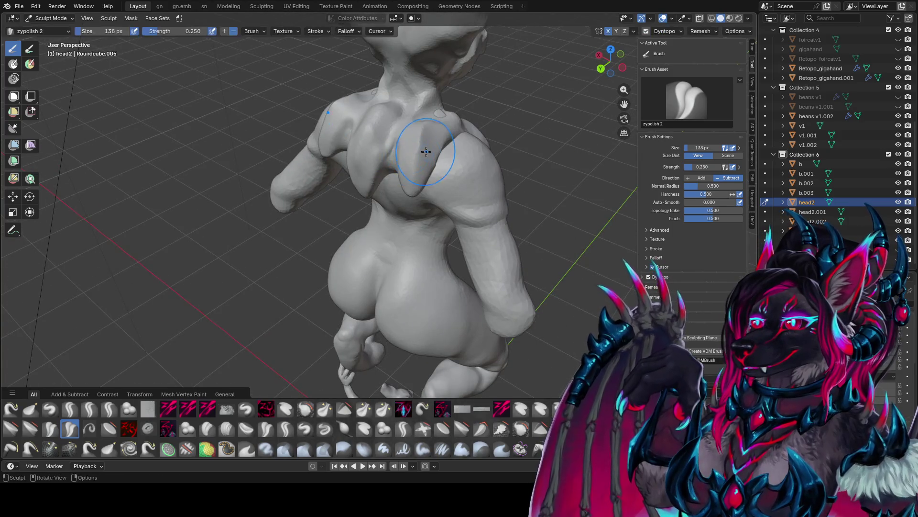
Step: Switch from Elastic Grab to the Grab brush at 134 px, strength 0.4
key("g")
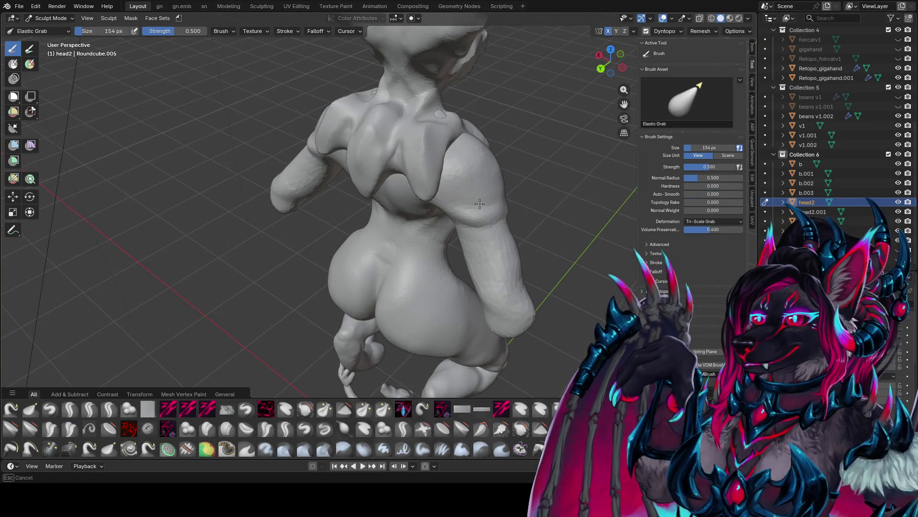
mouse_move(480, 204)
middle_mouse_down()
mouse_move(564, 174)
mouse_move(384, 187)
mouse_move(350, 212)
mouse_move(459, 158)
mouse_move(403, 160)
mouse_move(421, 142)
middle_mouse_up()
key("g")
Step: Grab-pull both front shoulder pads at 94 px, undo the last stroke, and return to zy panelize
left_click_drag(435, 138, 435, 140)
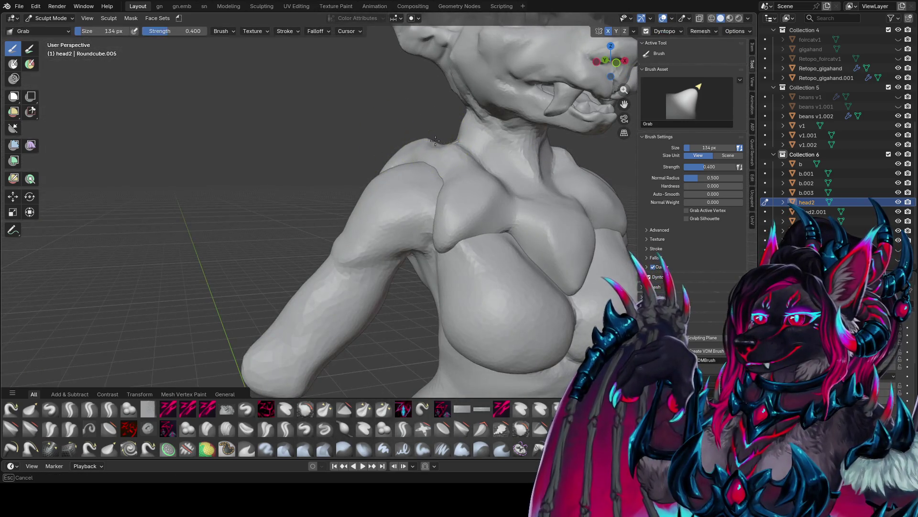
key("f")
left_click(438, 137)
mouse_move(438, 138)
middle_mouse_down()
mouse_move(411, 123)
mouse_move(501, 152)
mouse_move(365, 123)
mouse_move(334, 147)
middle_mouse_up()
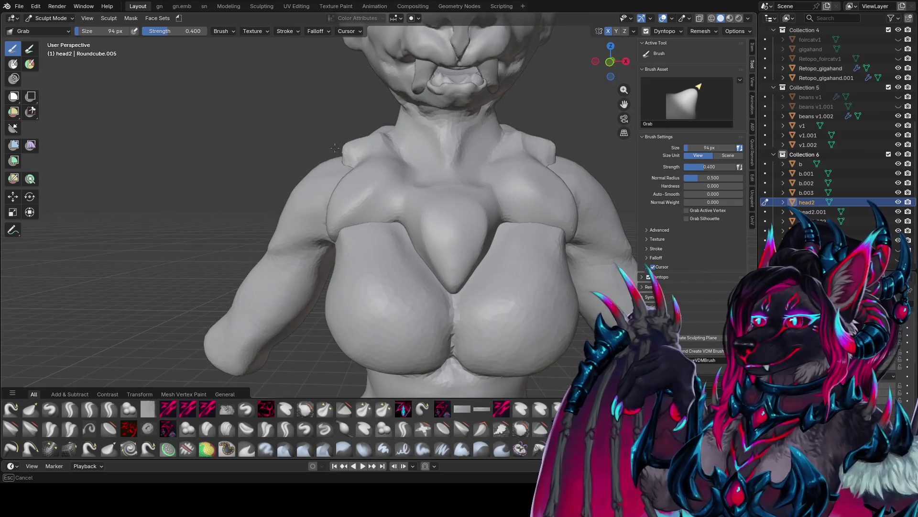
mouse_move(341, 162)
left_mouse_down()
mouse_move(329, 153)
mouse_move(308, 159)
mouse_move(357, 172)
left_mouse_up()
key("ctrl+z")
key("shift+space")
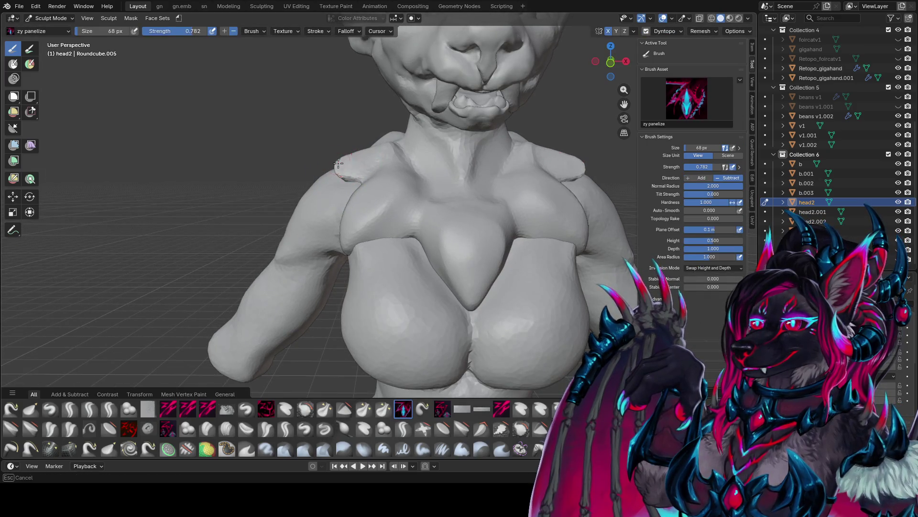
Step: Add mirrored zy panelize detail to both shoulders, review the figure in front view, and save
mouse_move(357, 172)
middle_mouse_down()
mouse_move(478, 163)
mouse_move(536, 175)
mouse_move(519, 173)
mouse_move(442, 211)
middle_mouse_up()
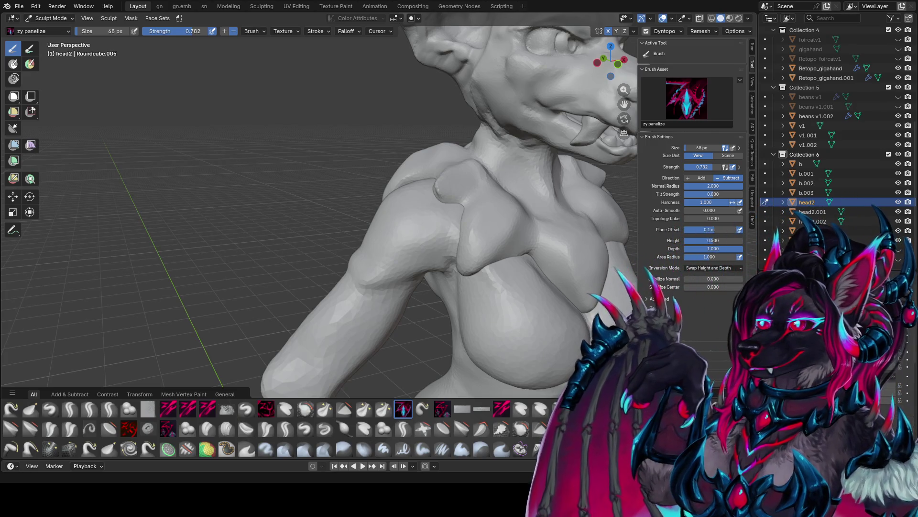
scroll(235, 213, "down", 4)
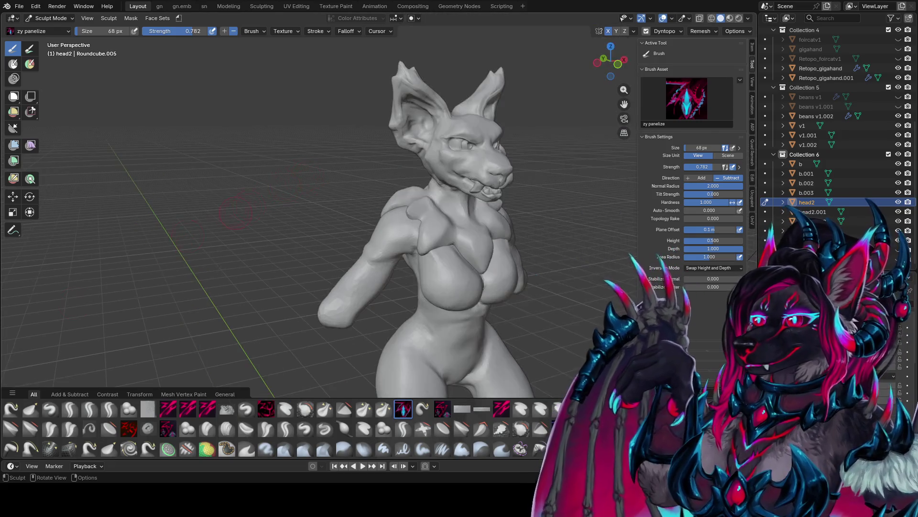
middle_click_drag(287, 215, 552, 269)
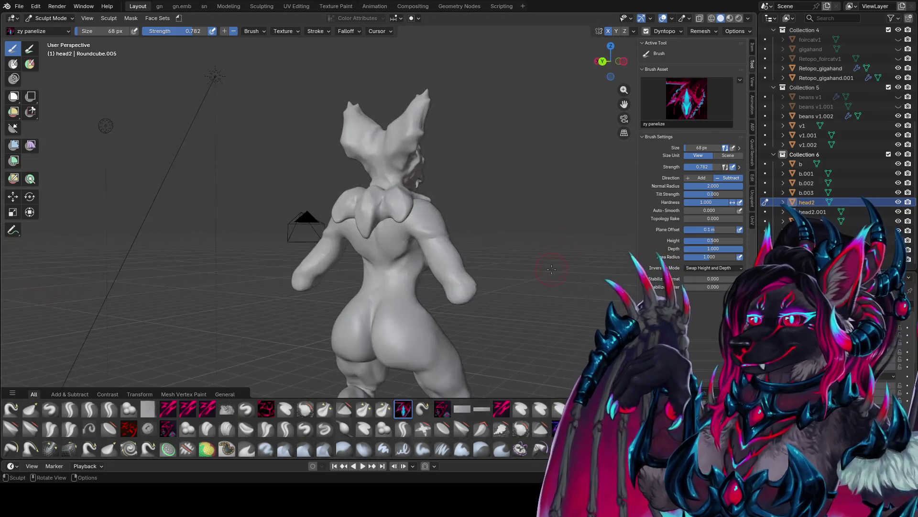
key("KP_1")
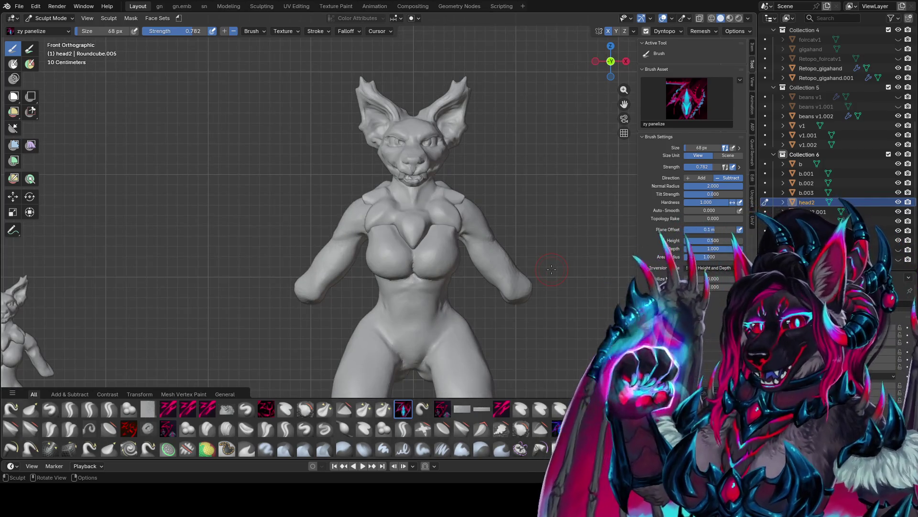
mouse_move(552, 269)
middle_mouse_down()
mouse_move(225, 212)
mouse_move(375, 215)
middle_mouse_up()
key("ctrl+s")
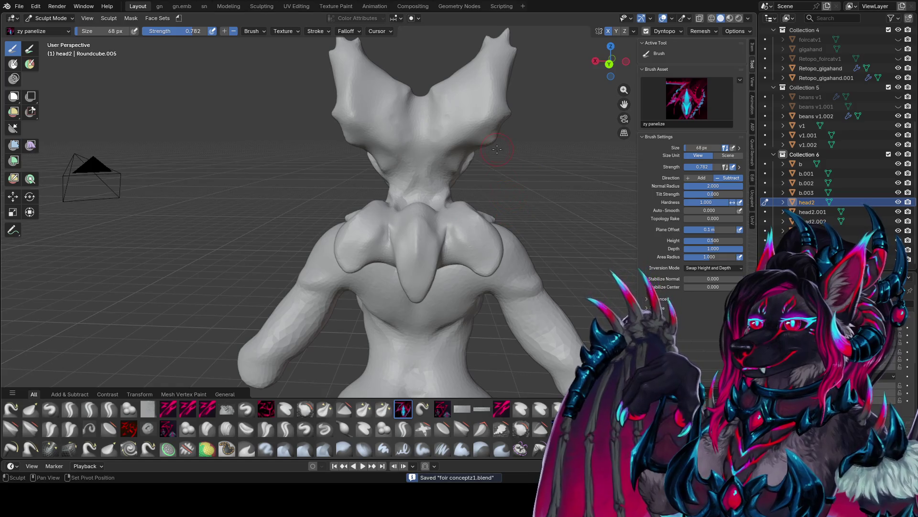
Step: Sculpt a stroke over the neck, inspect the back lobes, and save foir conceptz1.blend
middle_click_drag(497, 149, 430, 191, "shift")
scroll(359, 170, "up", 3)
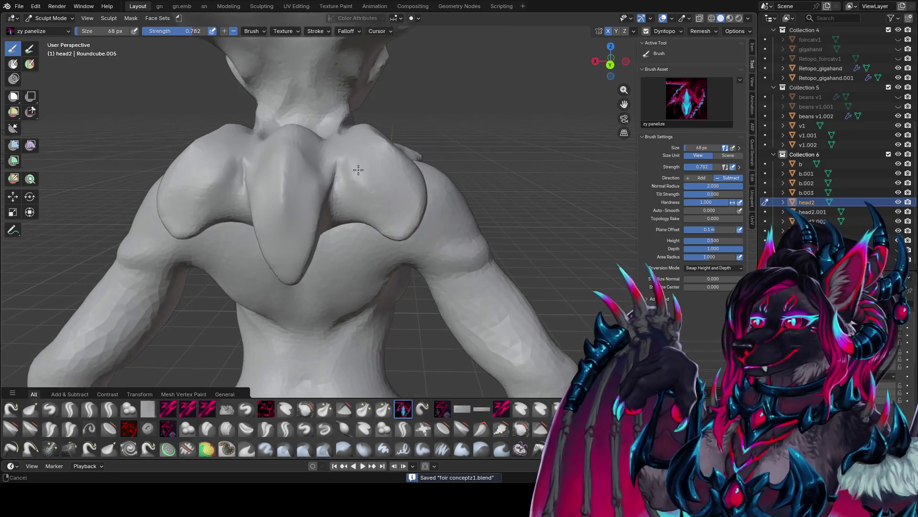
middle_click_drag(358, 169, 415, 211, "shift")
mouse_move(396, 195)
left_mouse_down()
mouse_move(406, 226)
mouse_move(396, 213)
mouse_move(407, 187)
left_mouse_up()
scroll(525, 232, "up", 1)
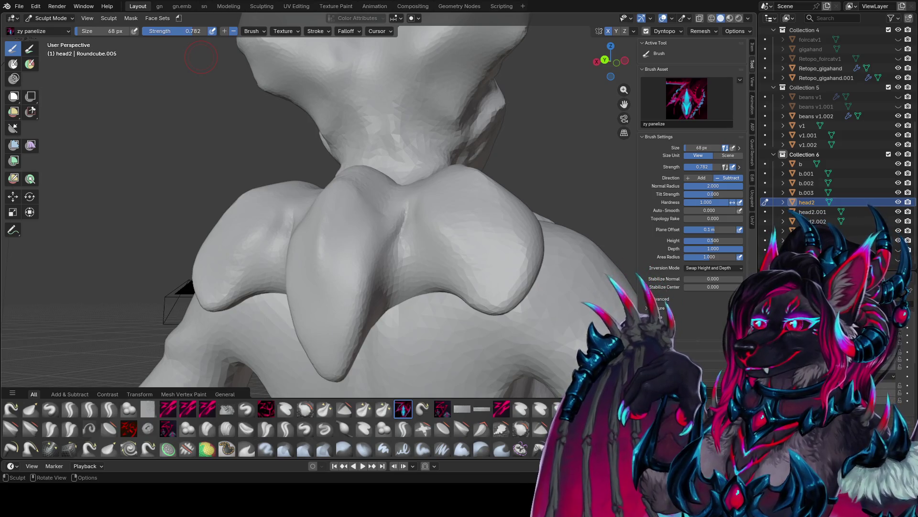
middle_click_drag(146, 160, 254, 144)
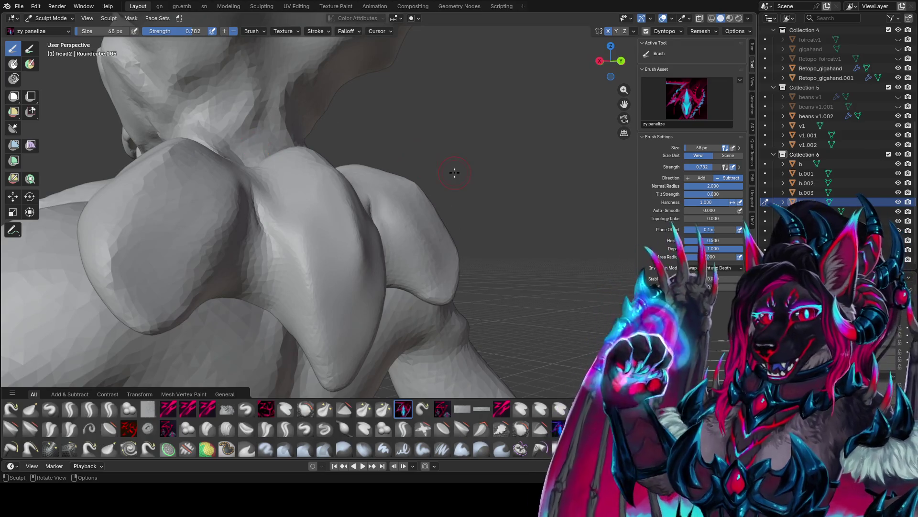
scroll(254, 145, "down", 5)
mouse_move(400, 173)
middle_mouse_down()
mouse_move(382, 205)
mouse_move(396, 191)
mouse_move(393, 258)
mouse_move(389, 242)
mouse_move(382, 261)
middle_mouse_up()
key("ctrl+s")
Step: Switch to the zypolish 2 brush and shrink it to 56 px
scroll(393, 214, "up", 2)
key("q")
left_click(392, 214)
key("f")
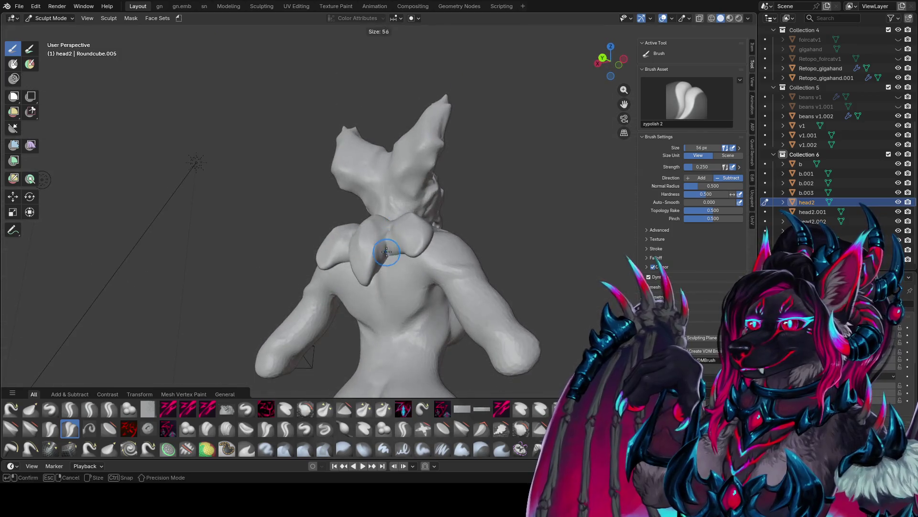
Step: Switch to the zy panelize brush enlarged to 68 px, work toward the back, and save
key("ctrl+s")
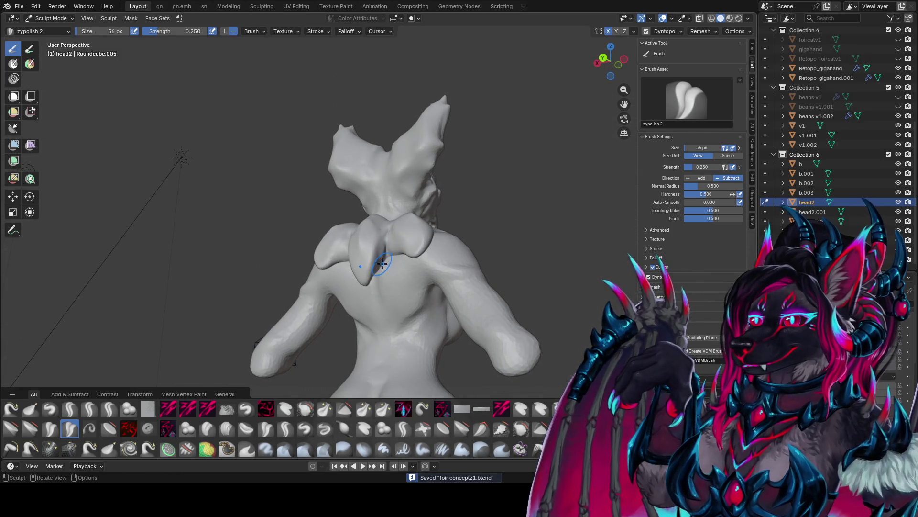
mouse_move(387, 239)
middle_mouse_down()
mouse_move(394, 228)
mouse_move(390, 239)
mouse_move(405, 252)
mouse_move(397, 287)
mouse_move(338, 239)
mouse_move(323, 234)
mouse_move(307, 246)
mouse_move(382, 224)
middle_mouse_up()
key("ctrl+s")
key("2")
key("bracketright")
key("bracketright")
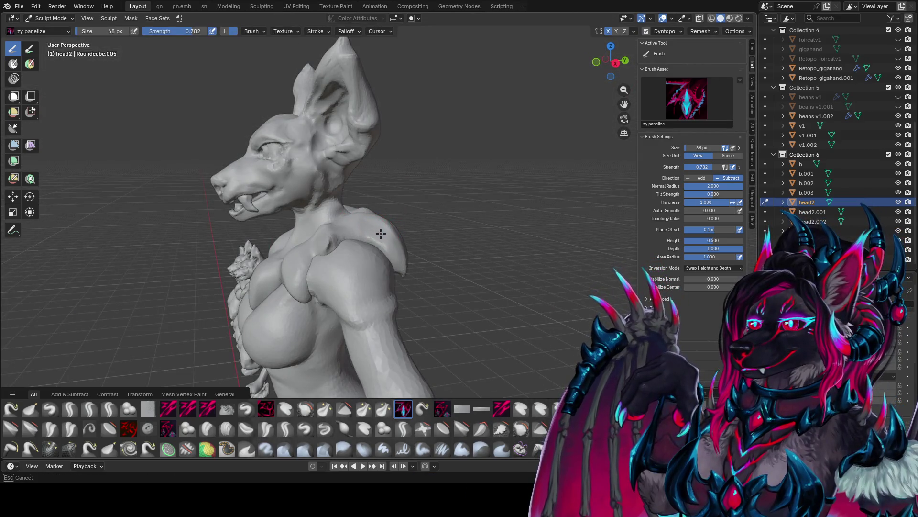
mouse_move(393, 258)
middle_mouse_down()
mouse_move(292, 269)
mouse_move(328, 218)
middle_mouse_up()
left_click_drag(329, 218, 324, 231)
mouse_move(324, 231)
middle_mouse_down()
mouse_move(308, 225)
mouse_move(365, 209)
middle_mouse_up()
key("ctrl+s")
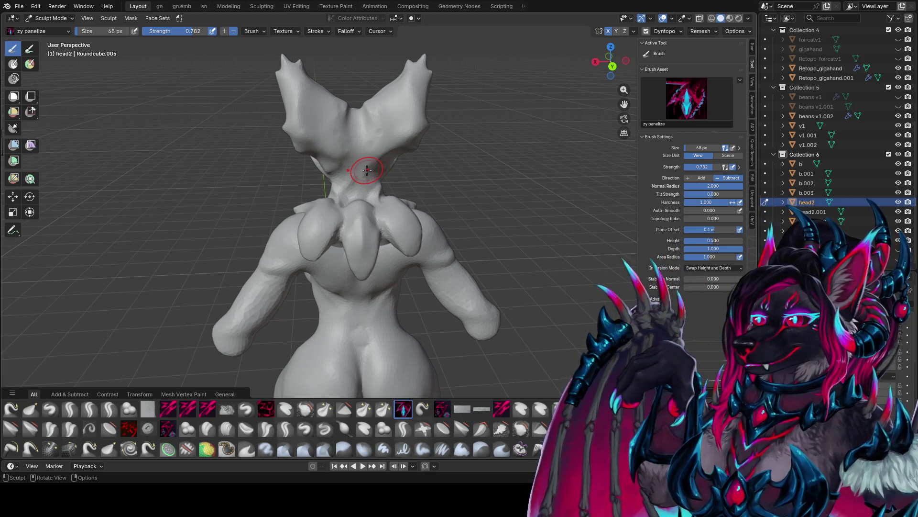
Step: Shrink the brush to 46 px, then lightly polish the back with the zypolish brush
middle_click_drag(366, 170, 383, 168)
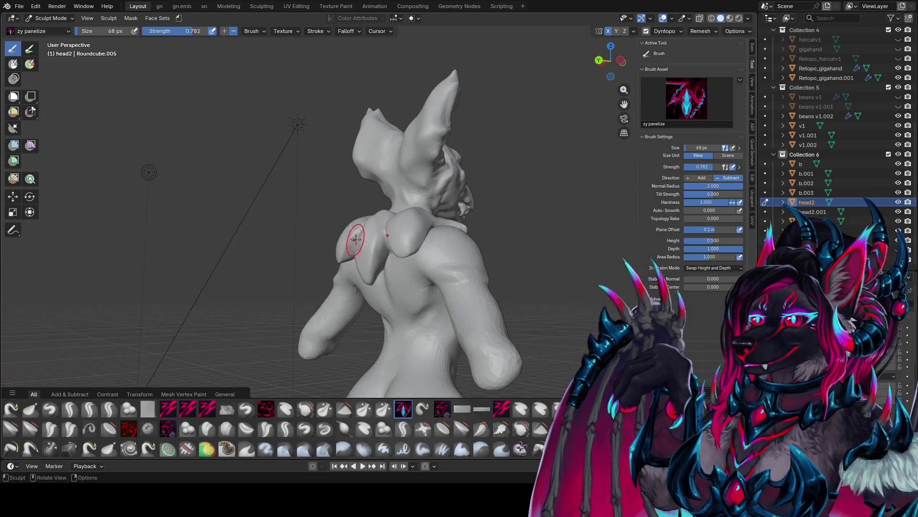
mouse_move(359, 236)
middle_mouse_down()
mouse_move(390, 225)
mouse_move(334, 240)
middle_mouse_up()
key("f")
left_click(334, 240)
left_click_drag(335, 240, 335, 250)
middle_click_drag(334, 250, 337, 237)
key("shift+space")
left_click(326, 236)
left_click_drag(338, 237, 337, 250)
mouse_move(336, 249)
middle_mouse_down()
mouse_move(479, 172)
mouse_move(344, 242)
middle_mouse_up()
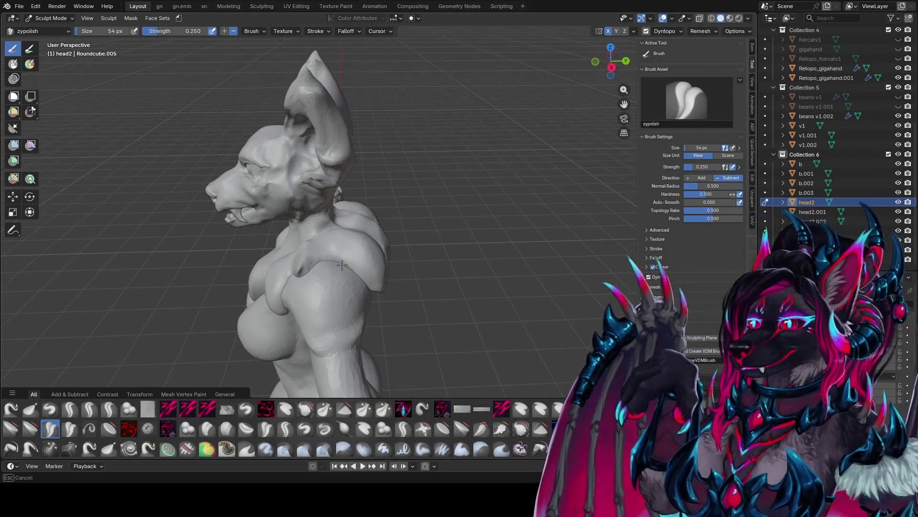
Step: Resize the zypolish brush to 114 px and save foir conceptz1.blend
mouse_move(331, 276)
middle_mouse_down()
mouse_move(316, 253)
mouse_move(388, 225)
mouse_move(407, 239)
mouse_move(421, 230)
mouse_move(412, 266)
mouse_move(397, 259)
mouse_move(404, 243)
mouse_move(382, 211)
middle_mouse_up()
key("f")
left_click(315, 252)
key("ctrl+s")
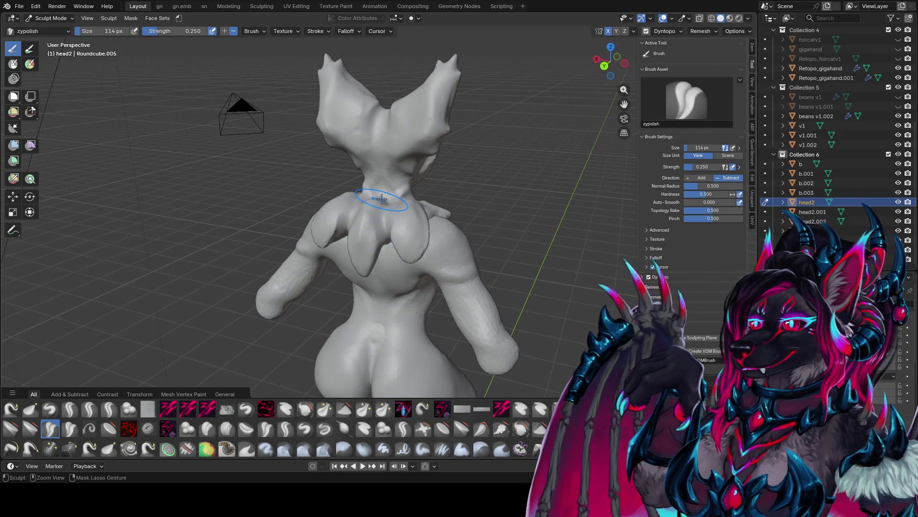
key("ctrl+s")
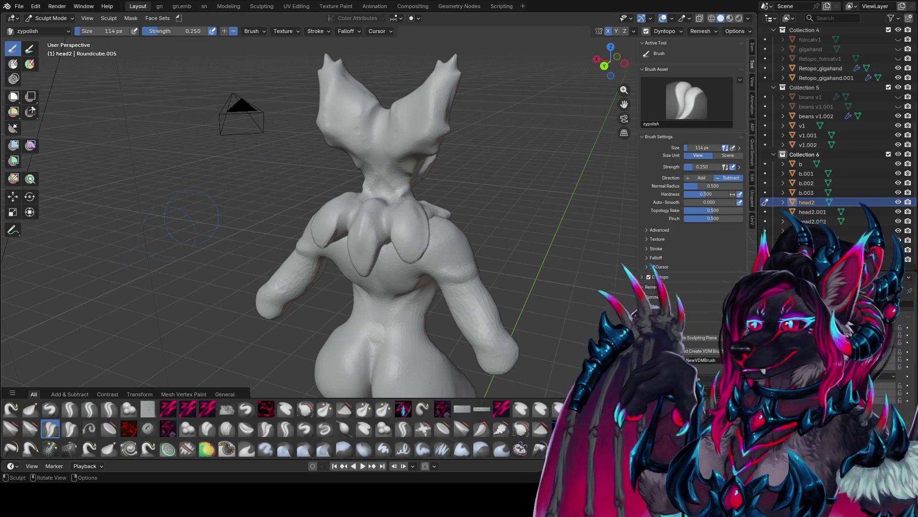
scroll(315, 215, "down", 4)
middle_click_drag(315, 215, 507, 216)
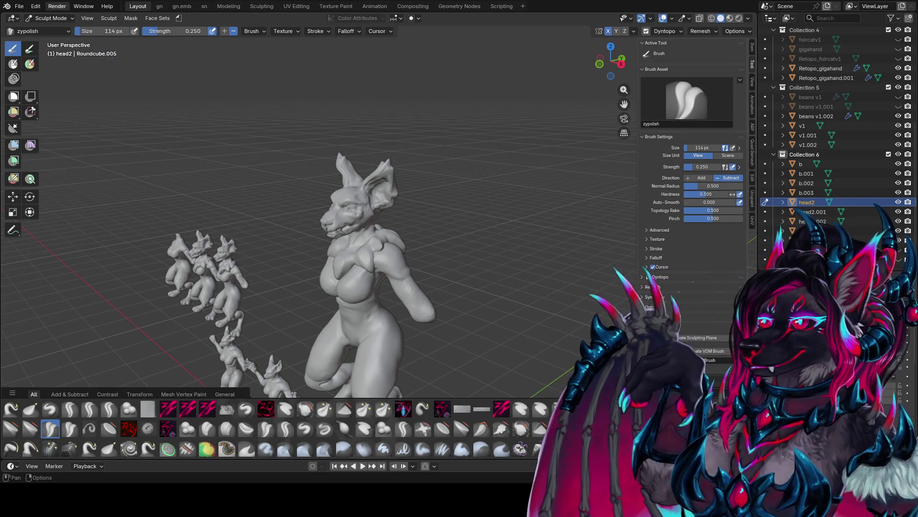
Step: Save the file from the File menu, glancing at the Render menu without rendering
left_click(19, 6)
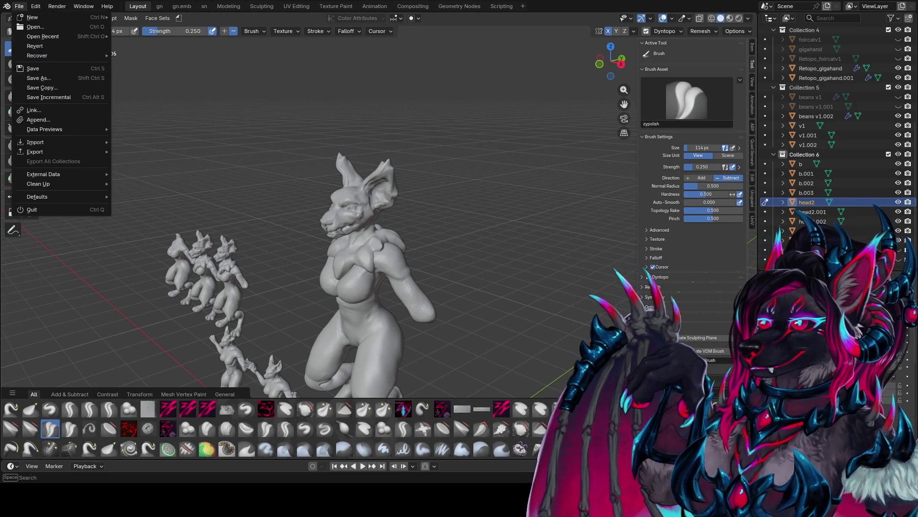
left_click(44, 68)
left_click(81, 6)
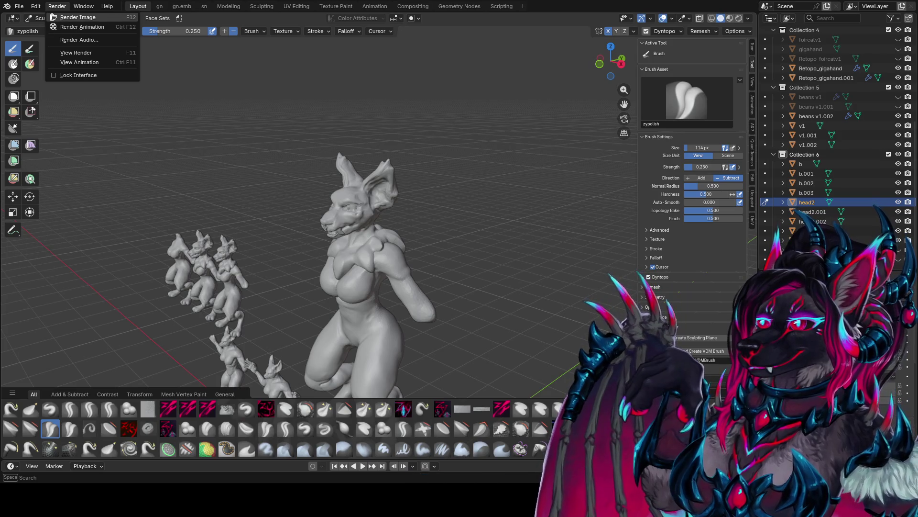
key("Escape")
Step: Switch to Object Mode, frame all the figures, and set a front orthographic view
key("Home")
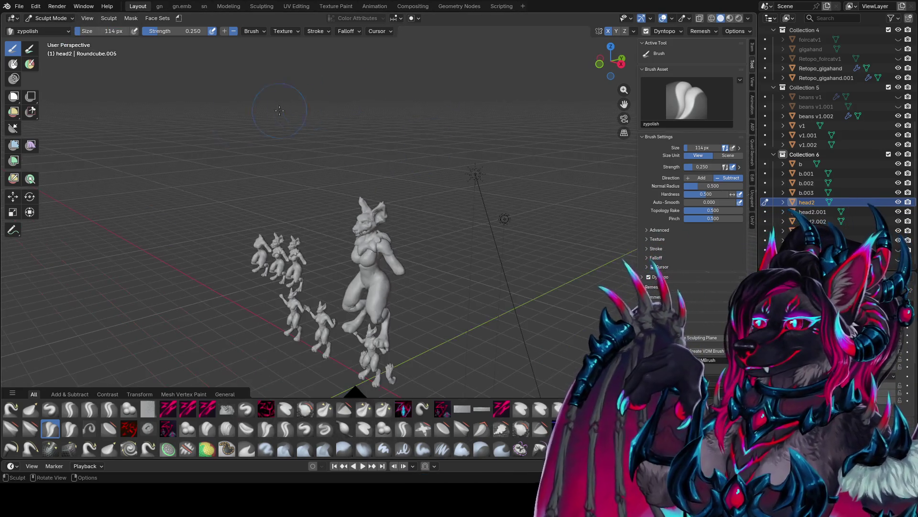
left_click(47, 18)
left_click(39, 30)
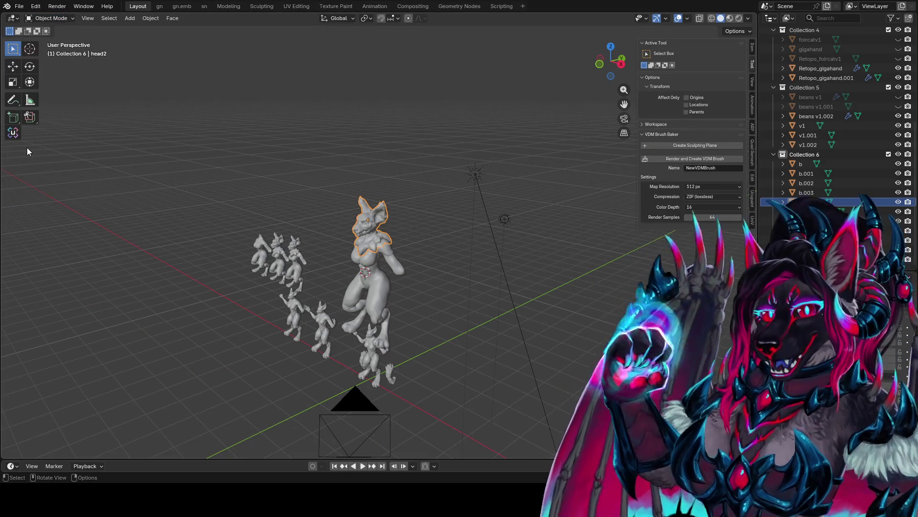
mouse_move(144, 162)
middle_mouse_down()
mouse_move(245, 172)
mouse_move(206, 167)
middle_mouse_up()
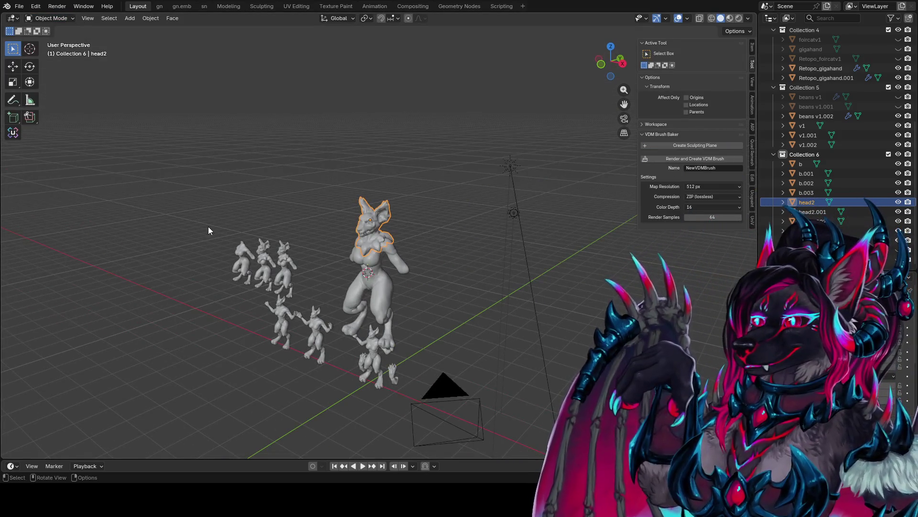
middle_click_drag(208, 226, 485, 209)
key("KP_1")
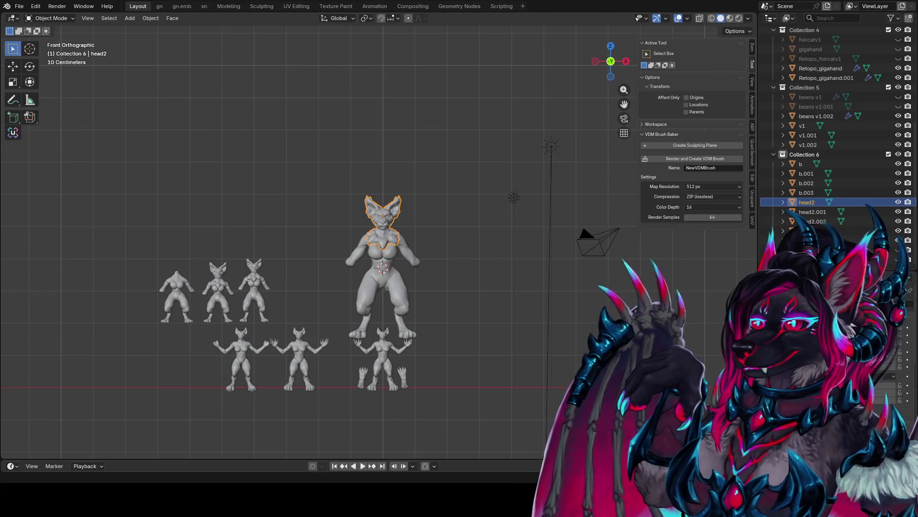
Step: Drop the Kiss ze Cheff tiger drawing in as a reference image and frame it in front view
left_click_drag(342, 113, 343, 114)
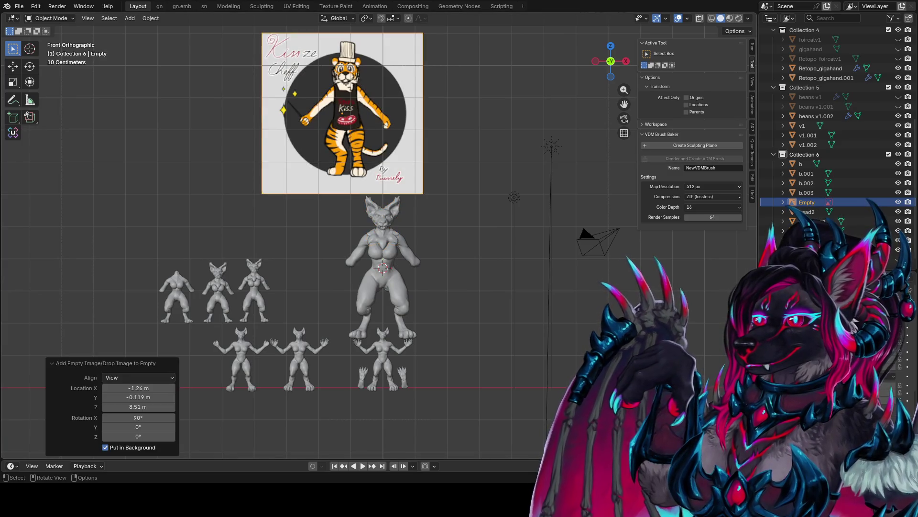
middle_click_drag(521, 56, 503, 103, "shift")
scroll(503, 103, "up", 1)
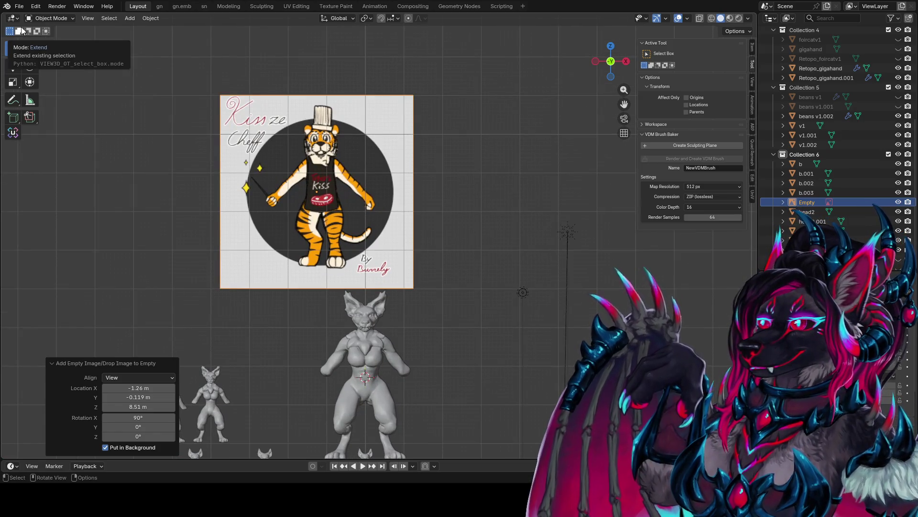
mouse_move(382, 124)
middle_mouse_down()
mouse_move(416, 134)
mouse_move(354, 139)
middle_mouse_up()
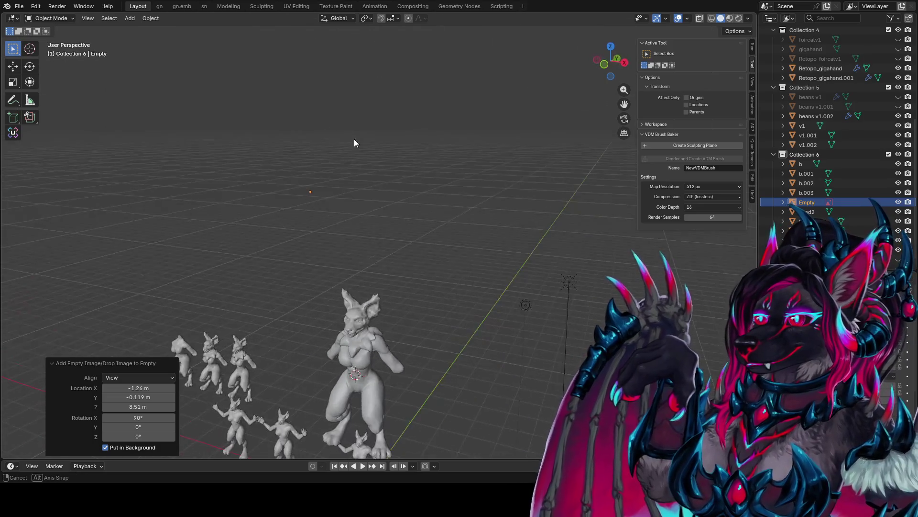
key("KP_1")
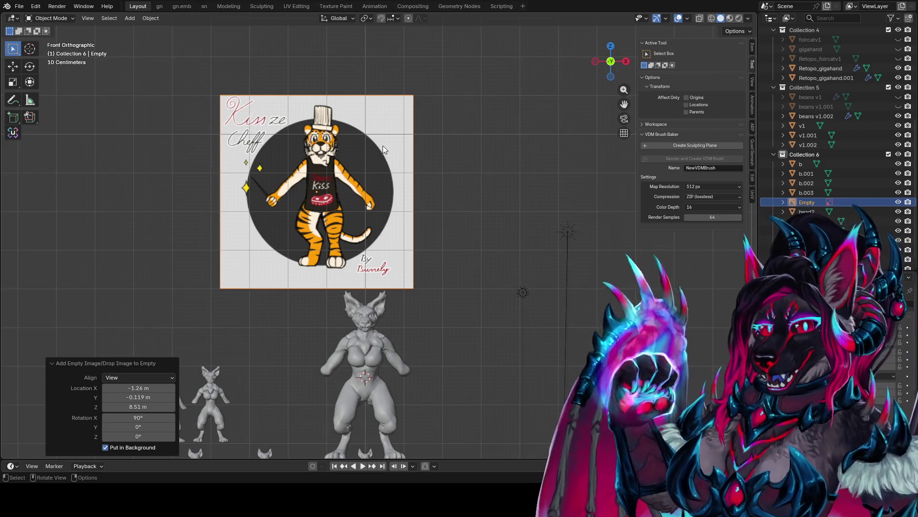
scroll(388, 119, "up", 3)
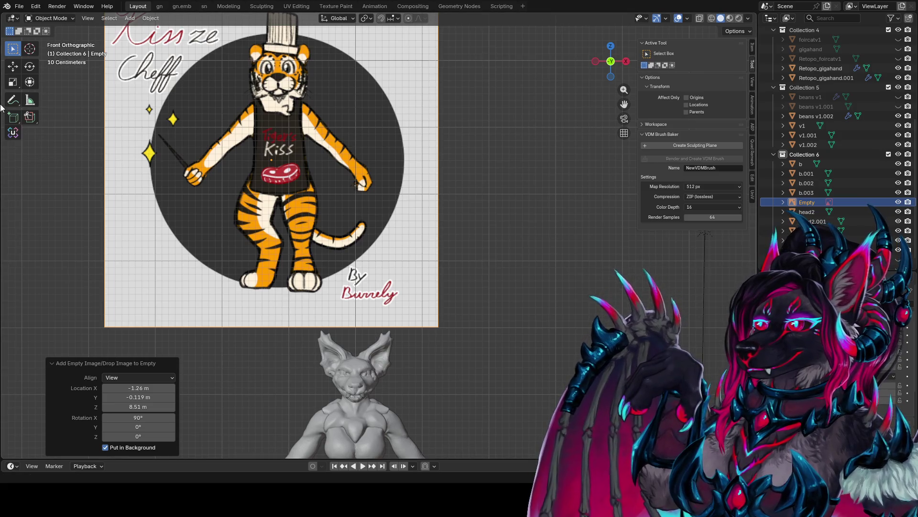
left_click(21, 103)
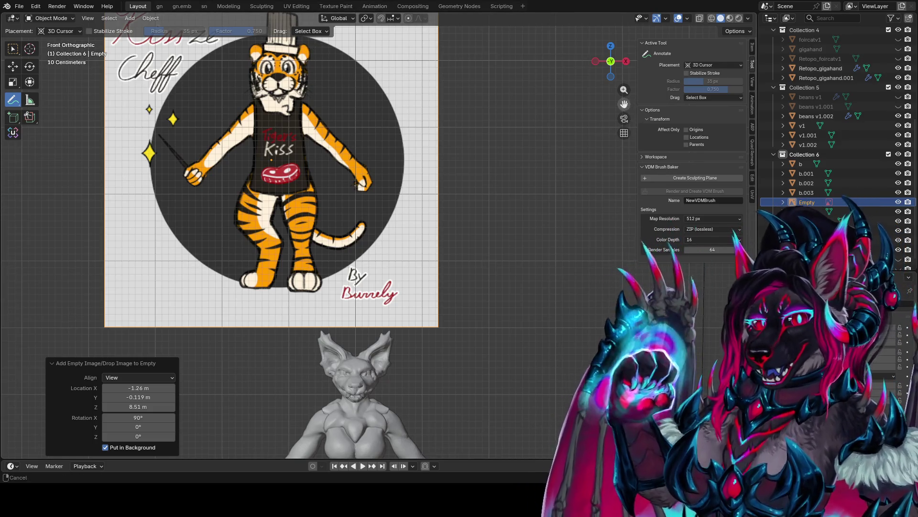
left_click_drag(624, 104, 634, 110)
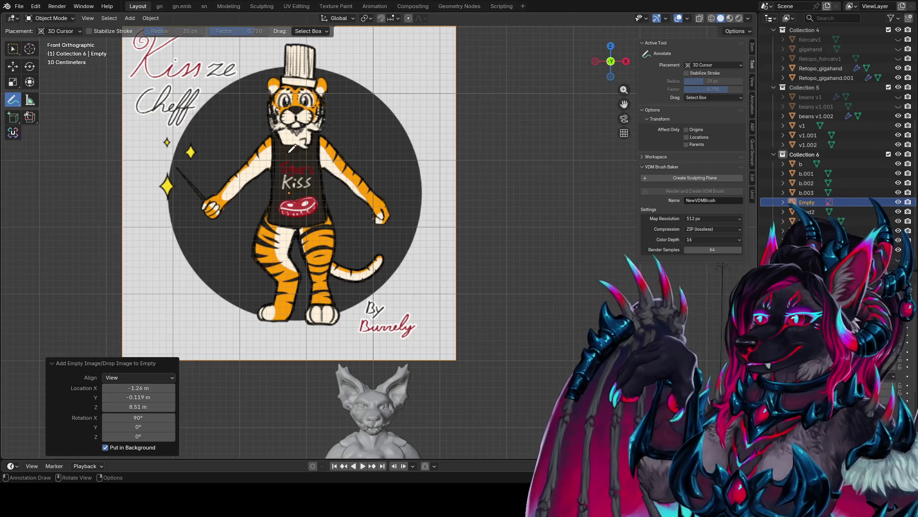
mouse_move(276, 135)
left_mouse_down()
mouse_move(266, 165)
mouse_move(230, 203)
mouse_move(206, 210)
mouse_move(267, 142)
mouse_move(334, 162)
mouse_move(380, 216)
mouse_move(377, 188)
mouse_move(339, 146)
left_mouse_up()
mouse_move(275, 152)
left_mouse_down()
mouse_move(282, 223)
mouse_move(333, 216)
mouse_move(321, 133)
mouse_move(280, 143)
left_mouse_up()
mouse_move(272, 204)
left_mouse_down()
mouse_move(257, 233)
mouse_move(279, 273)
mouse_move(272, 297)
mouse_move(282, 315)
mouse_move(301, 232)
mouse_move(311, 258)
mouse_move(336, 234)
mouse_move(312, 270)
mouse_move(336, 288)
mouse_move(328, 324)
mouse_move(310, 309)
mouse_move(314, 293)
left_mouse_up()
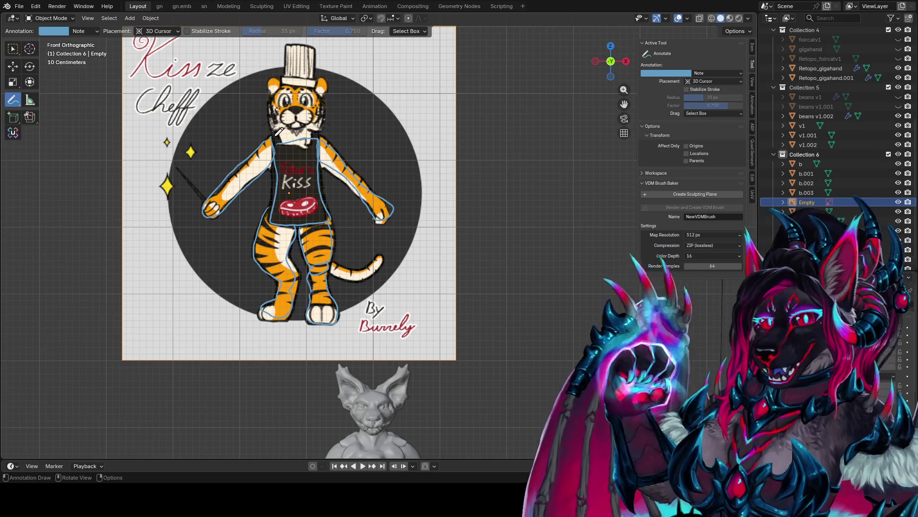
left_click_drag(285, 135, 323, 136)
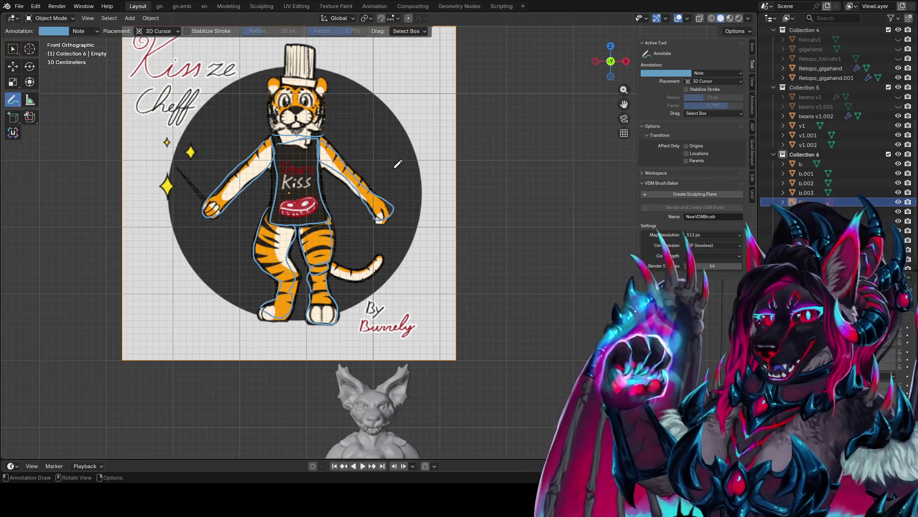
mouse_move(388, 182)
left_mouse_down()
mouse_move(405, 119)
mouse_move(439, 129)
mouse_move(442, 184)
mouse_move(390, 180)
mouse_move(426, 177)
left_mouse_up()
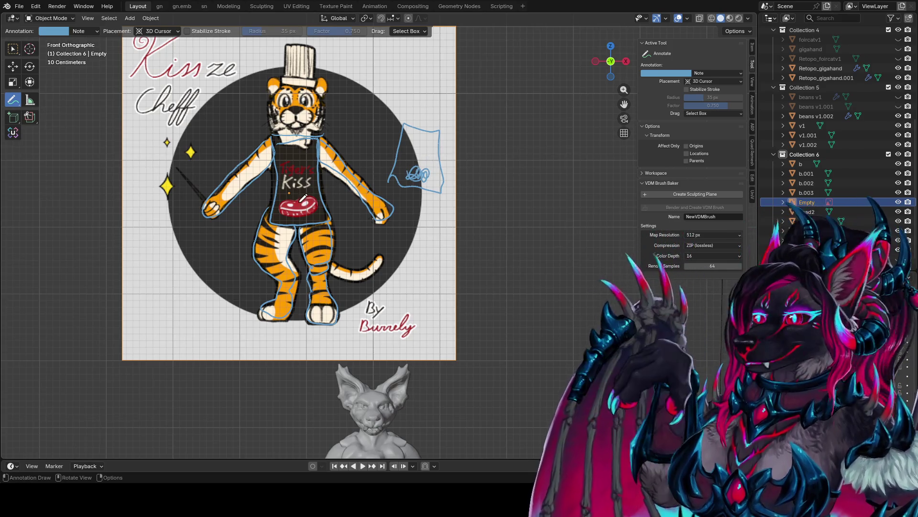
mouse_move(297, 196)
left_mouse_down()
mouse_move(283, 206)
mouse_move(319, 206)
mouse_move(306, 192)
mouse_move(314, 186)
left_mouse_up()
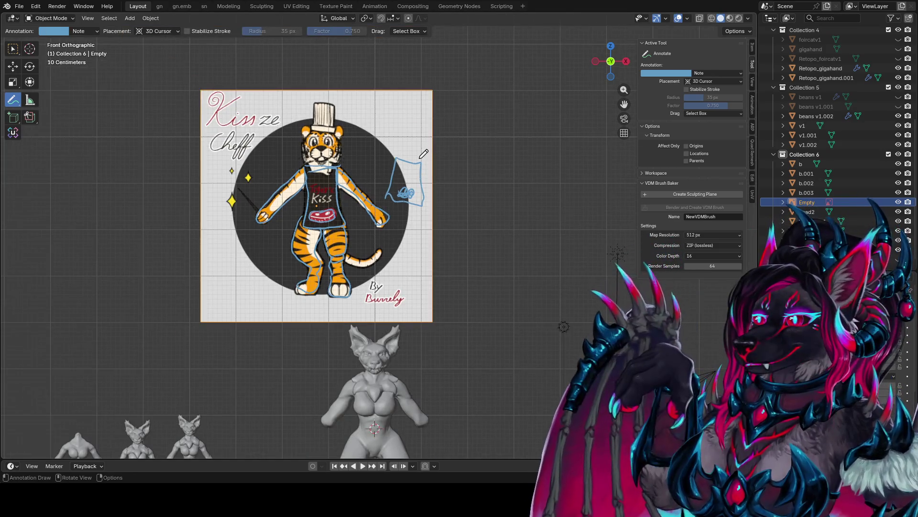
mouse_move(423, 153)
left_mouse_down("ctrl")
mouse_move(383, 210)
mouse_move(282, 250)
mouse_move(289, 281)
left_mouse_up("ctrl")
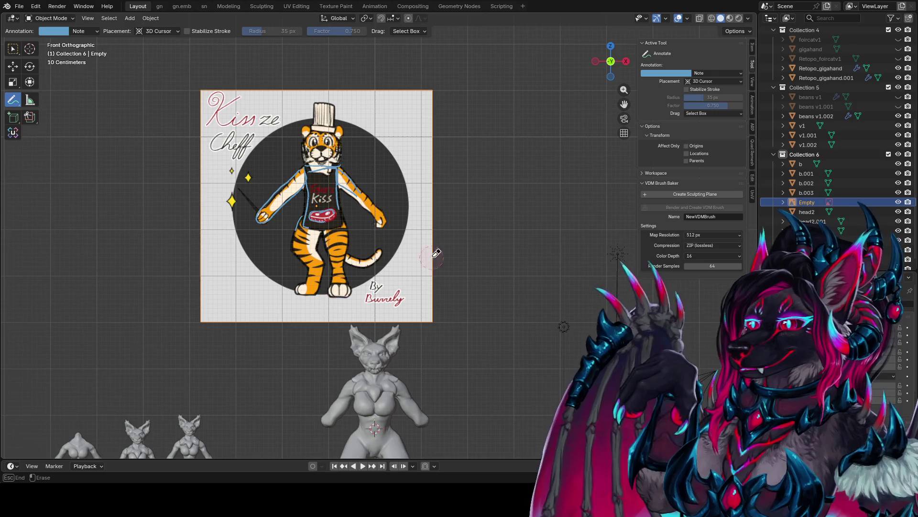
mouse_move(437, 254)
left_mouse_down("ctrl")
mouse_move(316, 201)
mouse_move(243, 200)
left_mouse_up("ctrl")
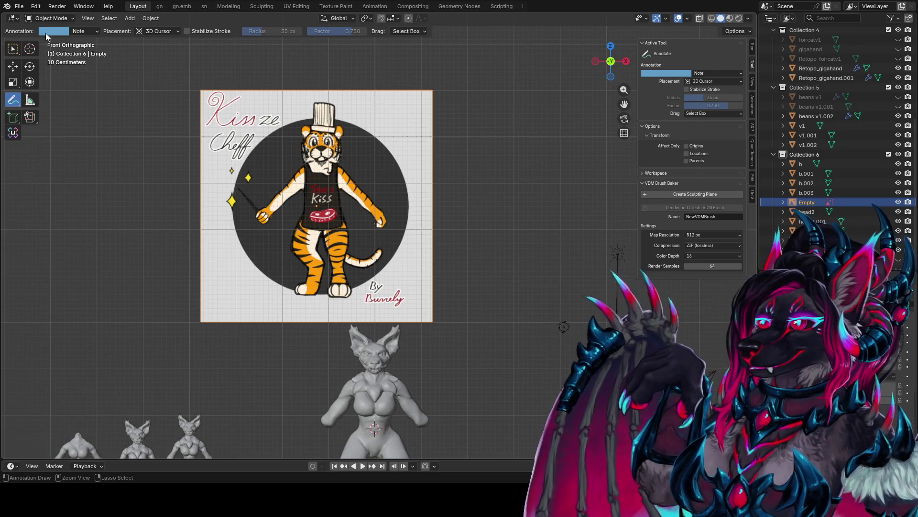
left_click(17, 51)
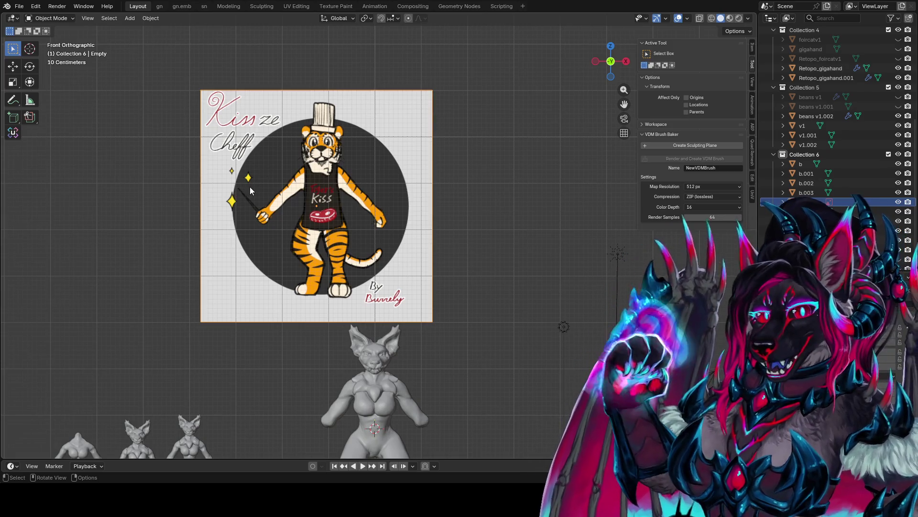
Step: Select the tiger reference image Empty and delete it
left_click_drag(281, 165, 269, 172)
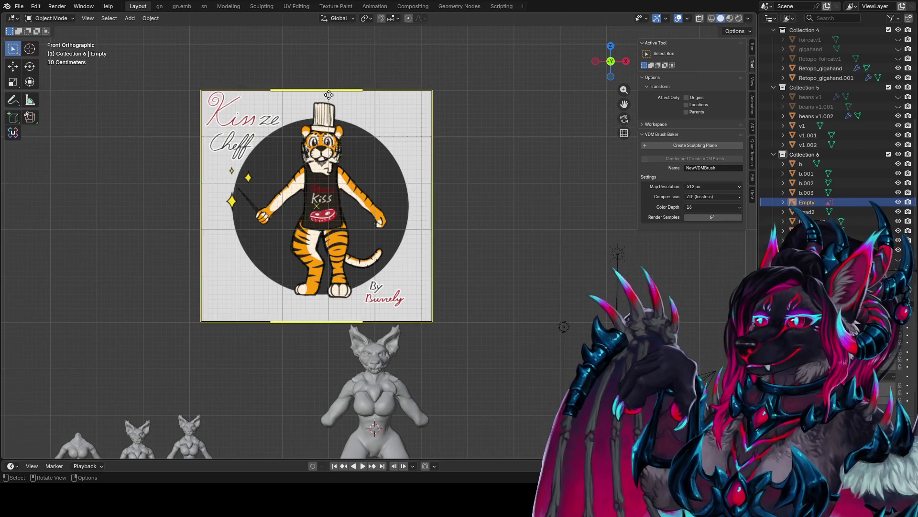
key("x")
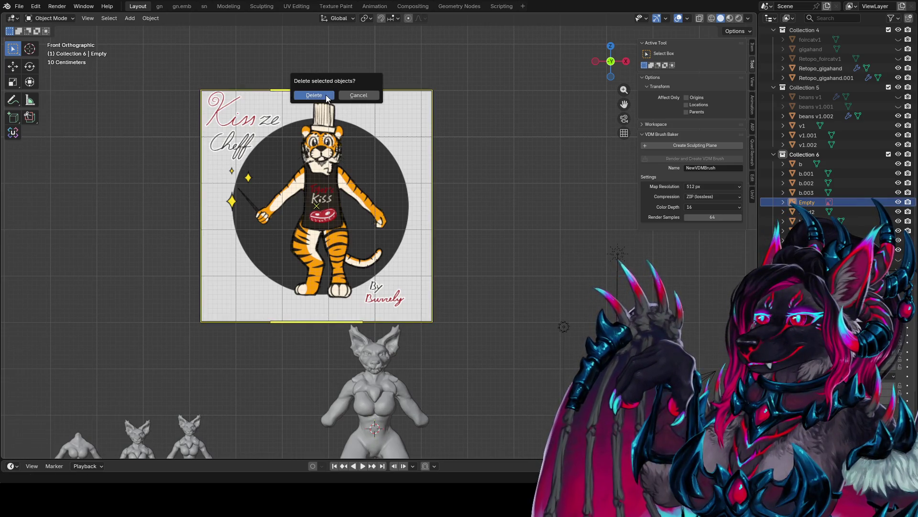
left_click(328, 95)
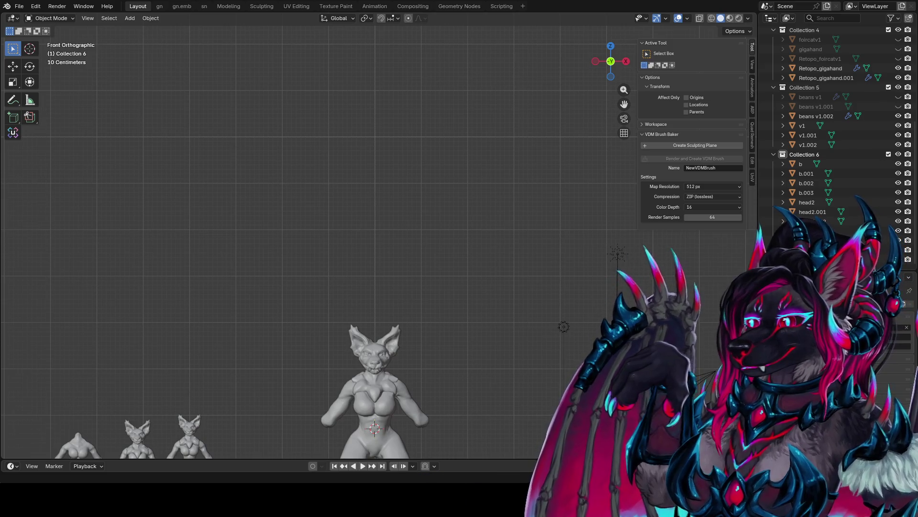
Step: Recentre the view on the bat figures and save foir conceptz1.blend
middle_click_drag(338, 322, 292, 38, "shift")
scroll(292, 38, "up", 2)
mouse_move(389, 120)
middle_mouse_down("shift")
mouse_move(469, 222)
mouse_move(398, 222)
mouse_move(454, 260)
mouse_move(360, 212)
mouse_move(269, 211)
middle_mouse_up("shift")
key("ctrl+s")
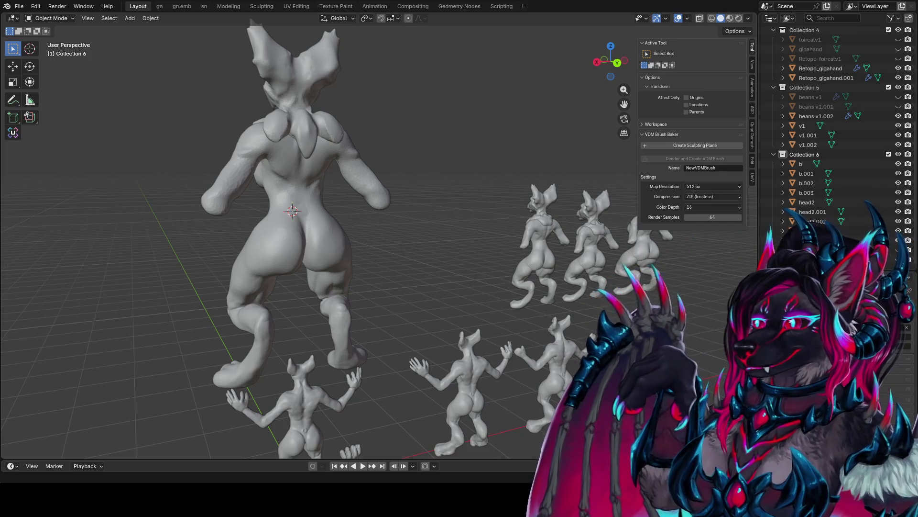
key("KP_9")
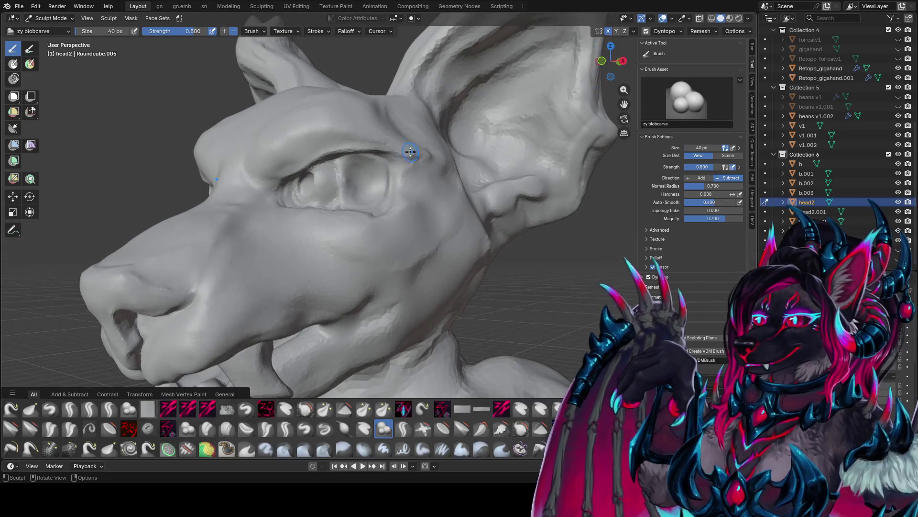
Step: Carve deeper into the eye socket with the zy blobcarve brush, checking from several angles
mouse_move(390, 158)
middle_mouse_down()
mouse_move(371, 165)
mouse_move(365, 181)
middle_mouse_up()
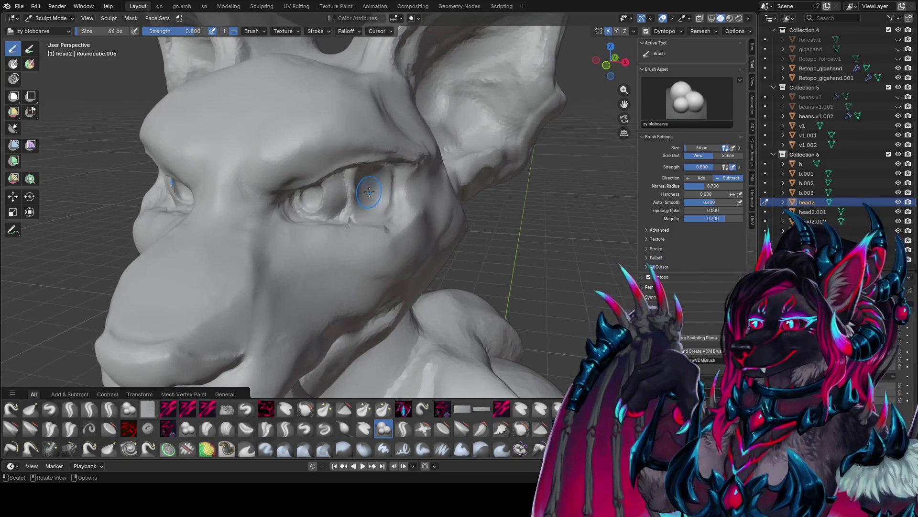
mouse_move(364, 178)
left_mouse_down()
mouse_move(378, 192)
mouse_move(359, 174)
left_mouse_up()
mouse_move(359, 175)
middle_mouse_down()
mouse_move(368, 191)
mouse_move(373, 180)
middle_mouse_up()
mouse_move(378, 172)
left_mouse_down()
mouse_move(376, 199)
mouse_move(370, 165)
left_mouse_up()
mouse_move(371, 165)
middle_mouse_down()
mouse_move(378, 179)
mouse_move(353, 205)
mouse_move(365, 205)
middle_mouse_up()
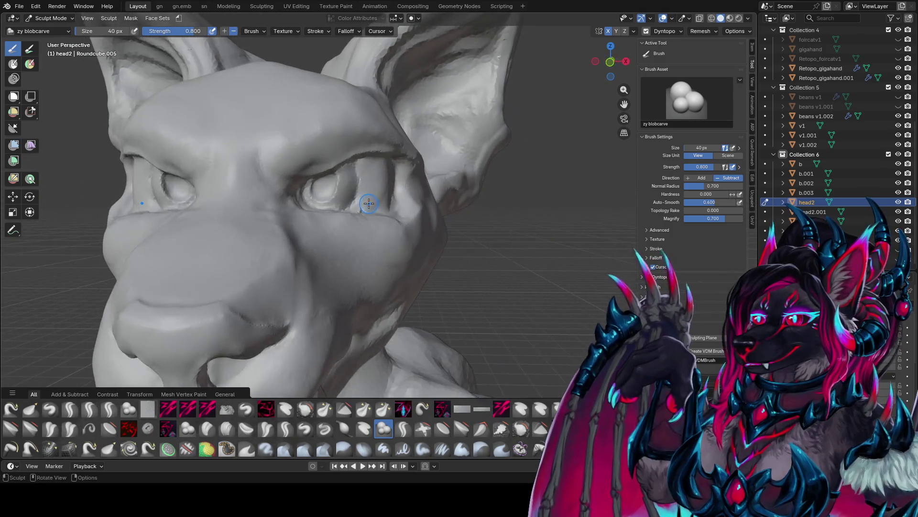
Step: Smooth the eye area with the zypolish brush from Quick Favorites
key("q")
left_click(335, 146)
mouse_move(334, 147)
middle_mouse_down()
mouse_move(390, 218)
mouse_move(360, 247)
mouse_move(330, 239)
mouse_move(330, 213)
mouse_move(410, 199)
mouse_move(373, 153)
mouse_move(318, 164)
mouse_move(301, 192)
mouse_move(292, 181)
mouse_move(286, 194)
mouse_move(330, 199)
mouse_move(344, 185)
middle_mouse_up()
Step: Return to the zy blobcarve brush and resize it to 32 px
key("q")
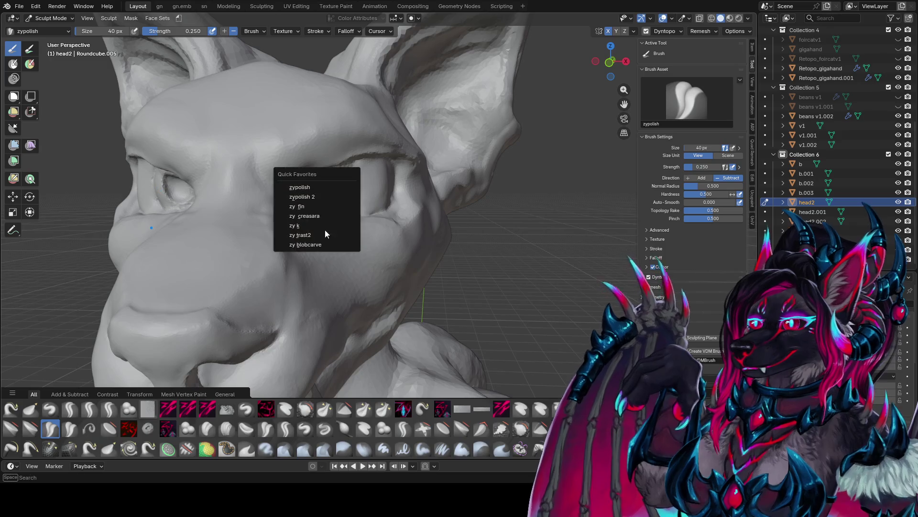
left_click(325, 230)
middle_click_drag(317, 242, 331, 197)
key("f")
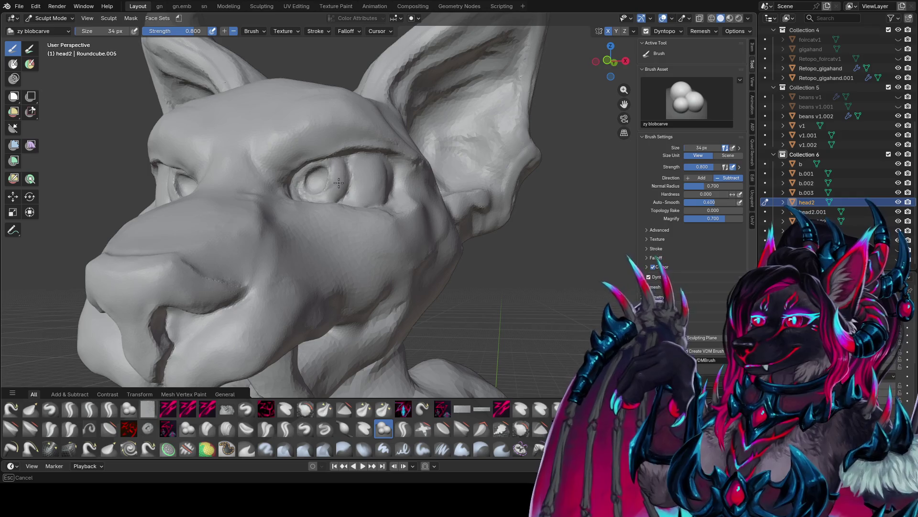
middle_click_drag(335, 196, 332, 160)
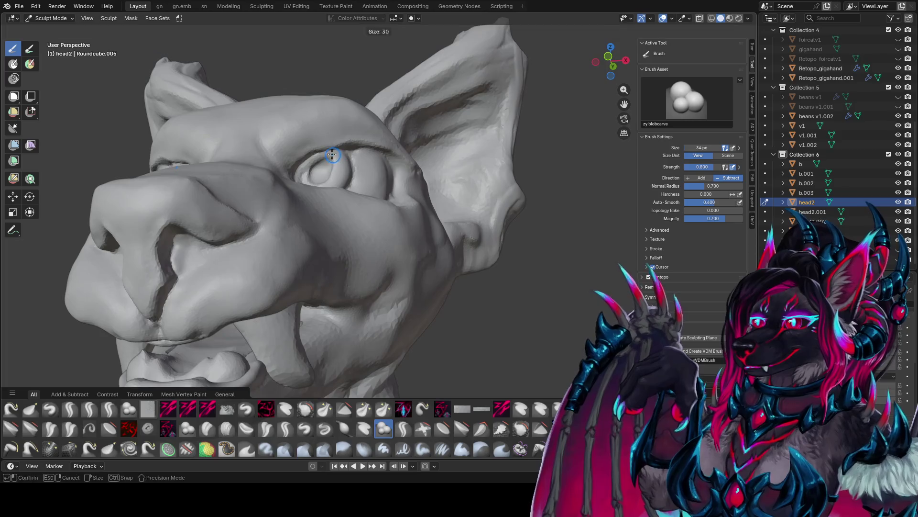
key("f")
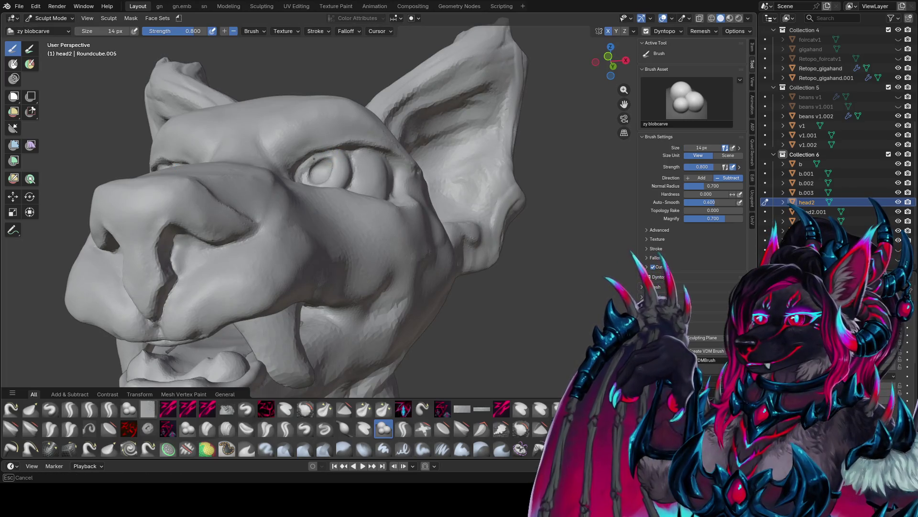
left_click(316, 162)
middle_click_drag(316, 162, 336, 158)
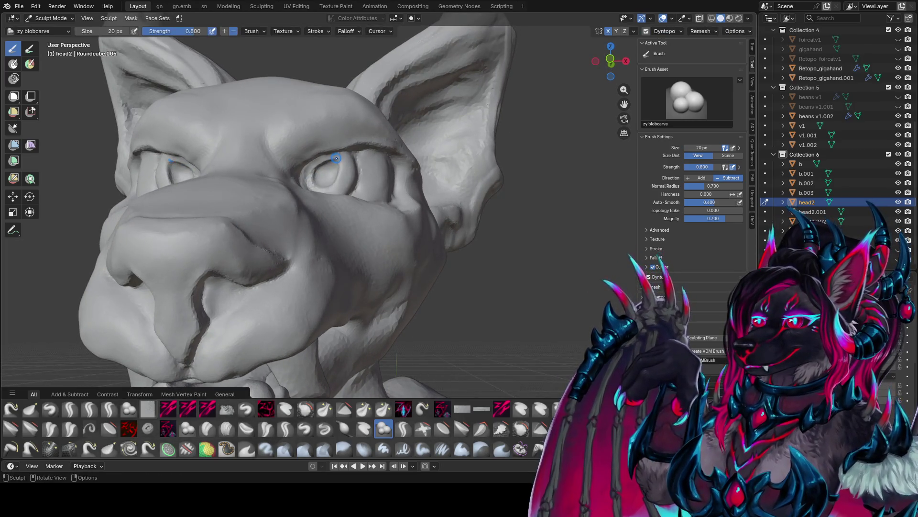
left_click(328, 162)
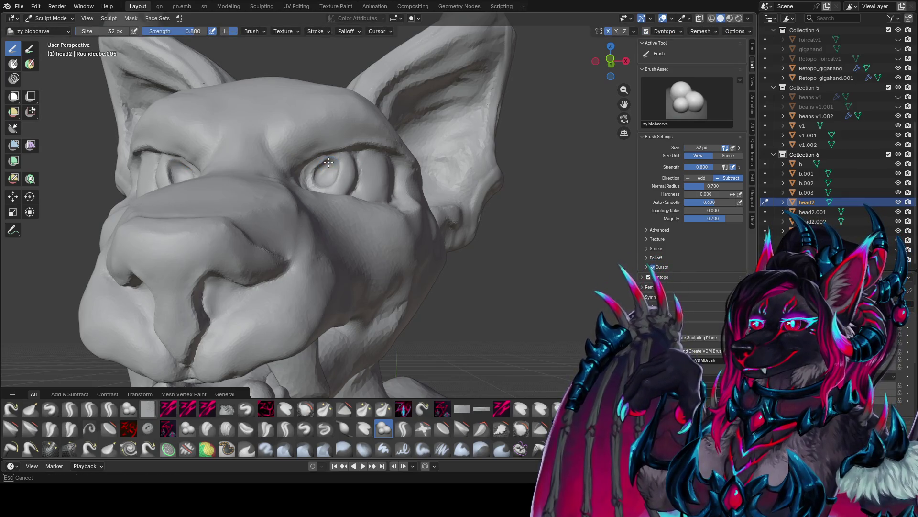
Step: Shrink the blobcarve brush to 16 then 18 px, and save foir conceptz1.blend
middle_click_drag(325, 176, 321, 157)
key("f")
left_click(320, 166)
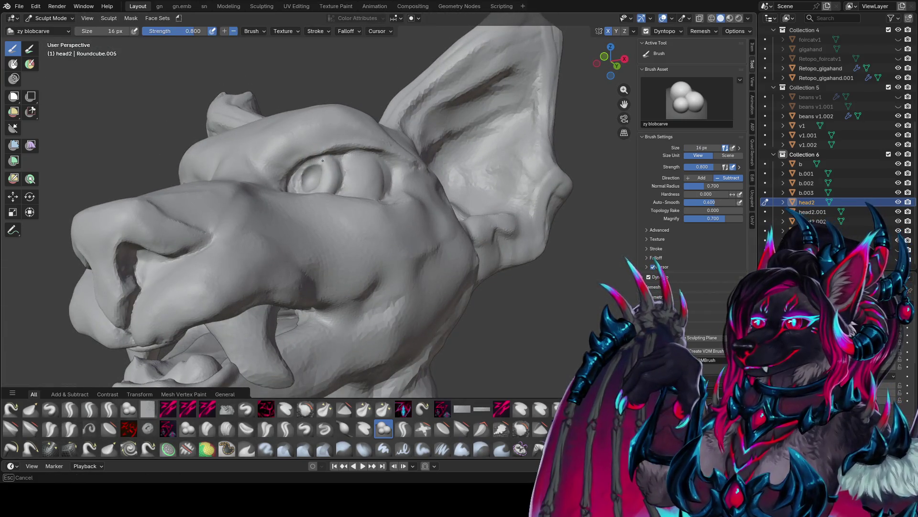
mouse_move(298, 172)
middle_mouse_down()
mouse_move(307, 188)
mouse_move(317, 178)
mouse_move(337, 194)
mouse_move(357, 174)
mouse_move(333, 171)
middle_mouse_up()
key("bracketright")
key("bracketright")
key("bracketright")
key("ctrl+s")
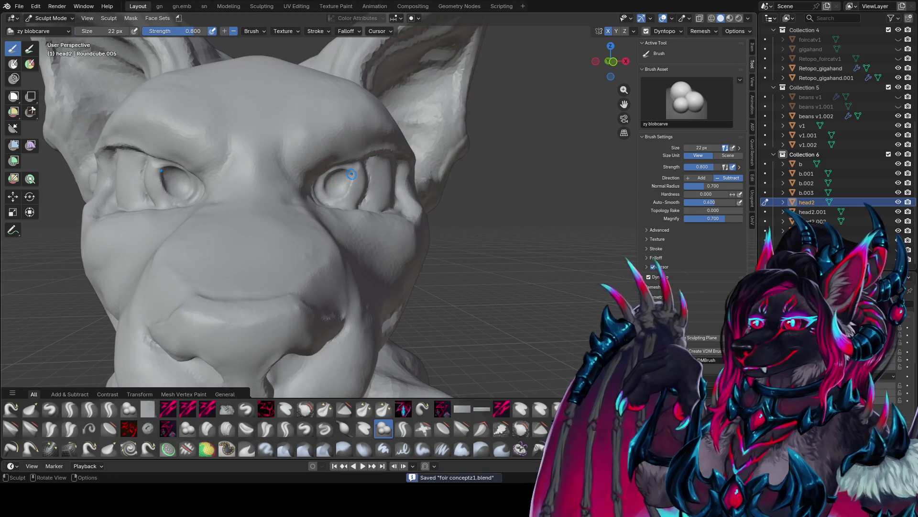
Step: Switch to front orthographic view of the head and save the file again
scroll(383, 192, "down", 5)
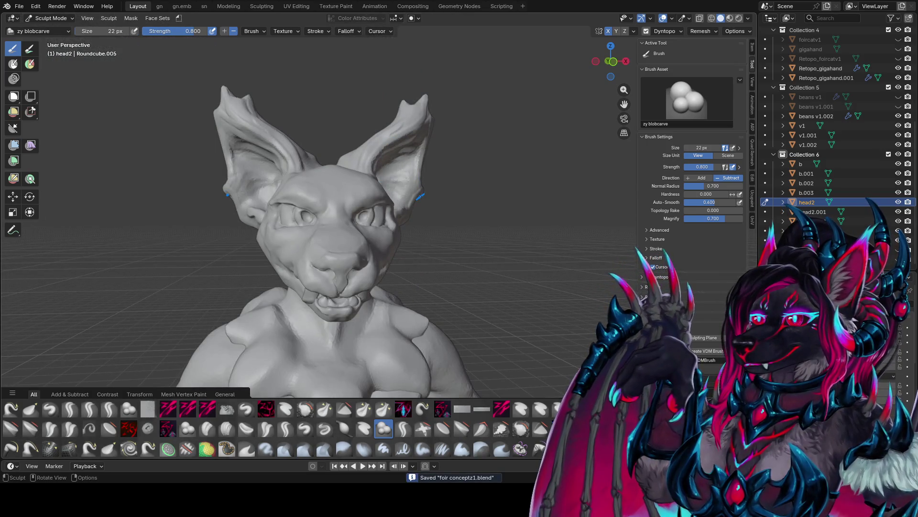
key("KP_1")
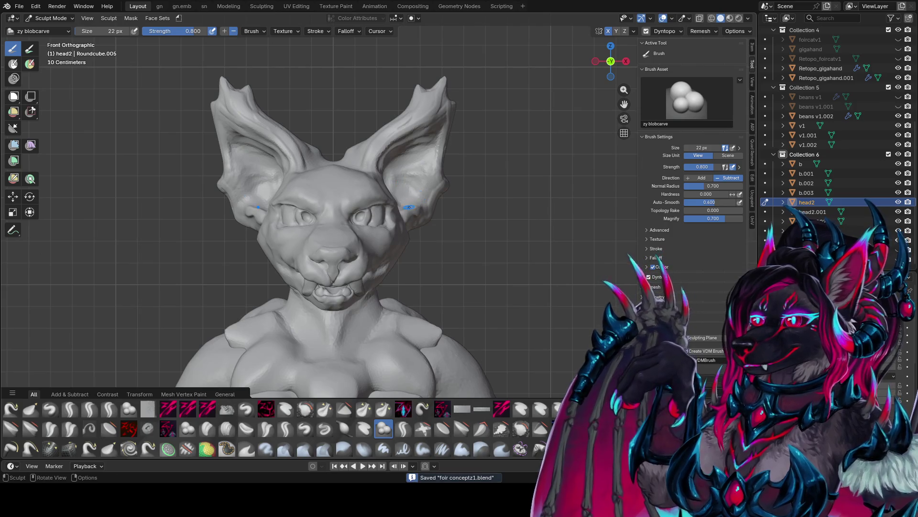
scroll(393, 205, "up", 2)
key("ctrl+s")
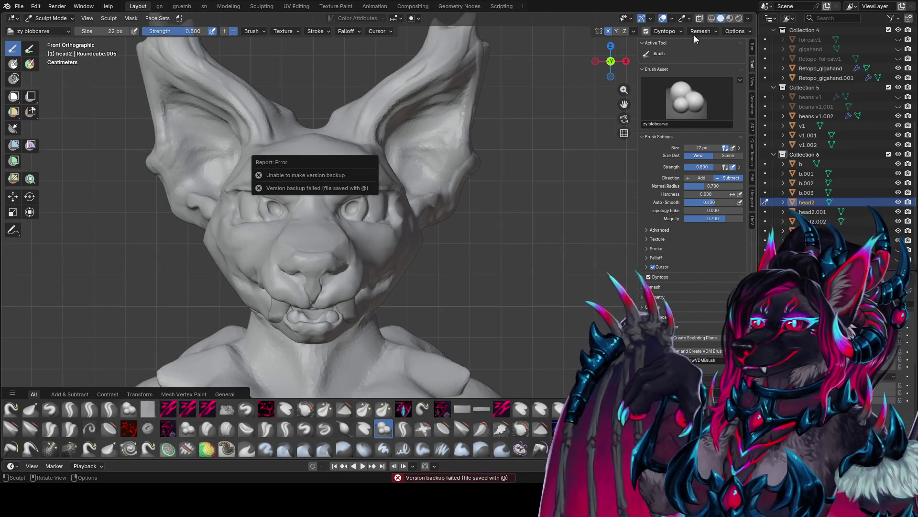
Step: Dismiss the backup error, check the symmetry settings, and turn the head to its side
left_click(22, 7)
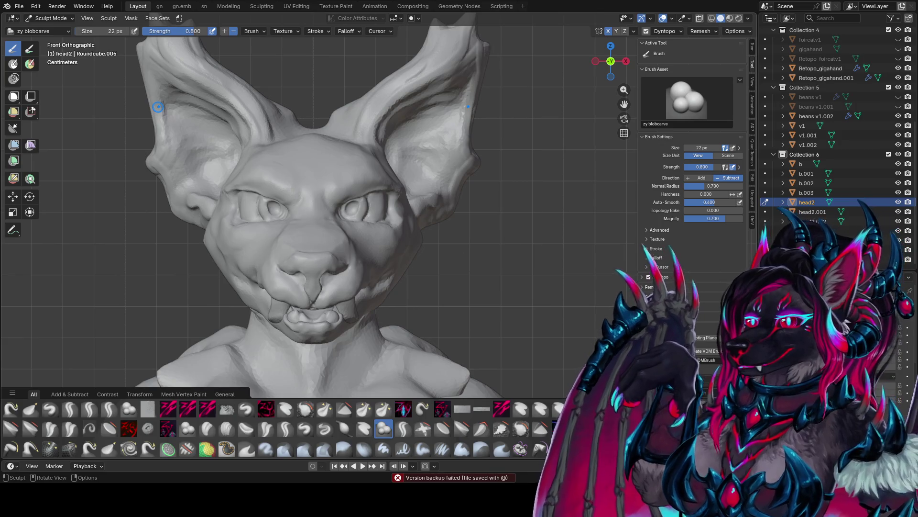
left_click(633, 31)
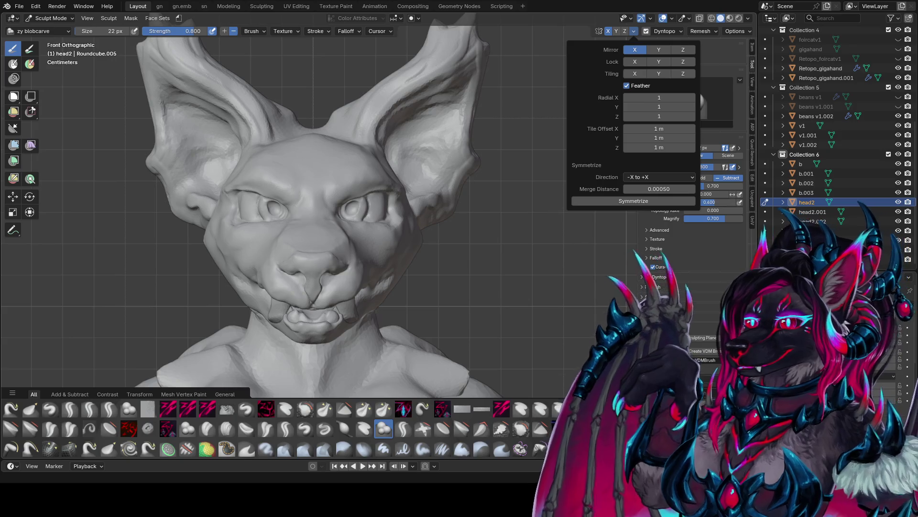
middle_click_drag(507, 225, 401, 235)
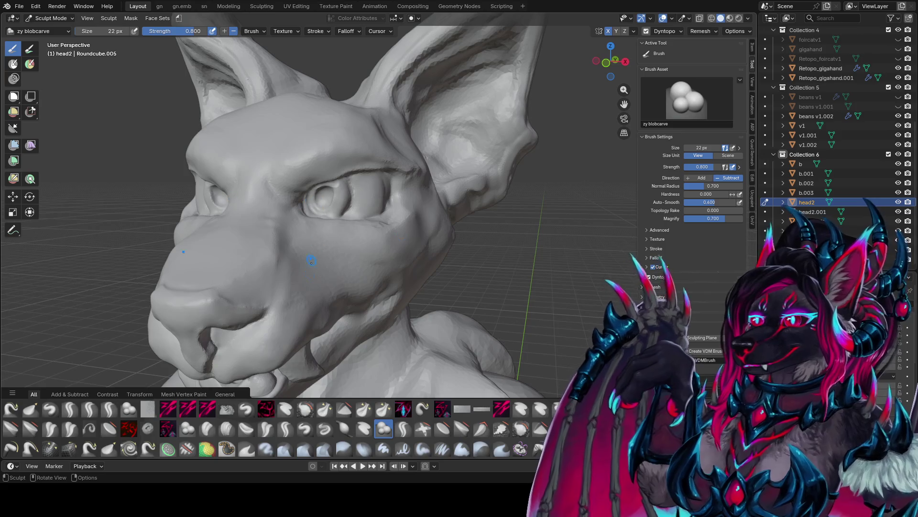
Step: Build up raised rims around the eyes with the zy trast2 brush
key("q")
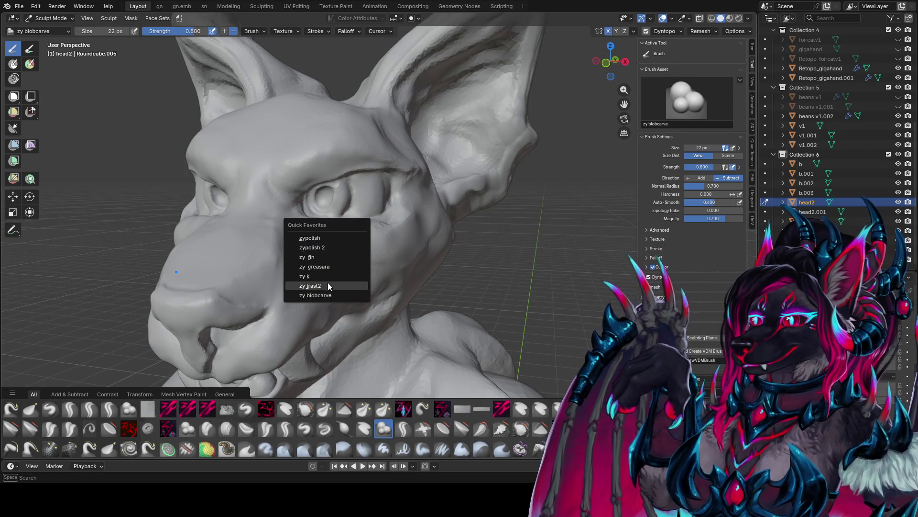
left_click(329, 282)
mouse_move(328, 283)
middle_mouse_down()
mouse_move(354, 280)
mouse_move(364, 225)
mouse_move(358, 182)
middle_mouse_up()
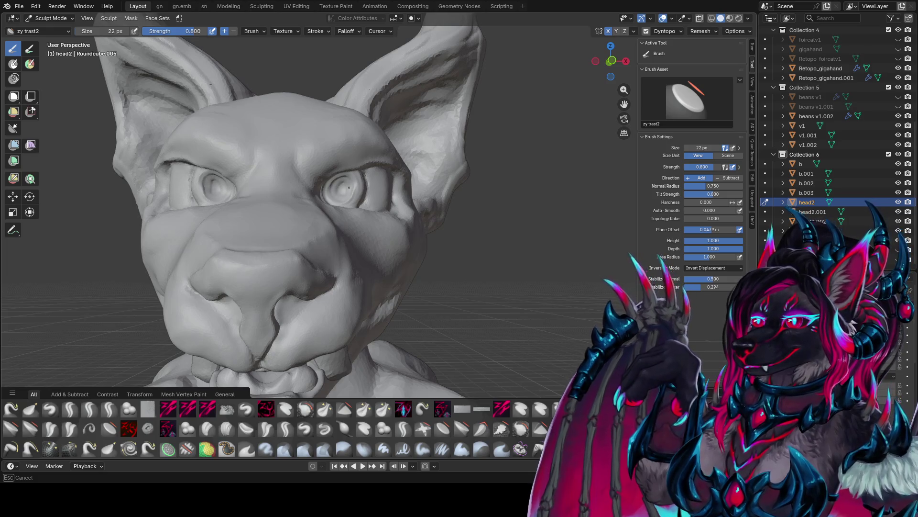
mouse_move(343, 184)
middle_mouse_down()
mouse_move(328, 196)
mouse_move(355, 185)
mouse_move(335, 175)
mouse_move(272, 184)
mouse_move(386, 177)
mouse_move(334, 189)
middle_mouse_up()
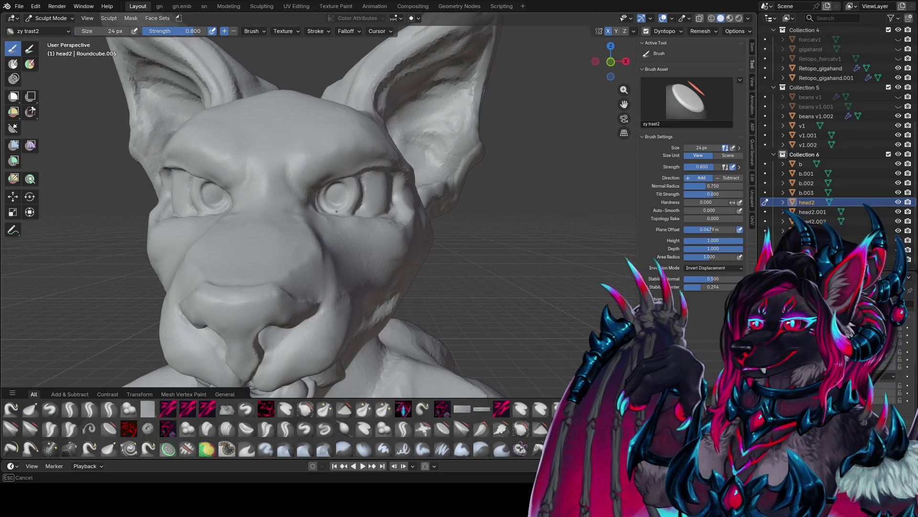
mouse_move(330, 211)
middle_mouse_down()
mouse_move(328, 180)
mouse_move(353, 206)
mouse_move(340, 199)
middle_mouse_up()
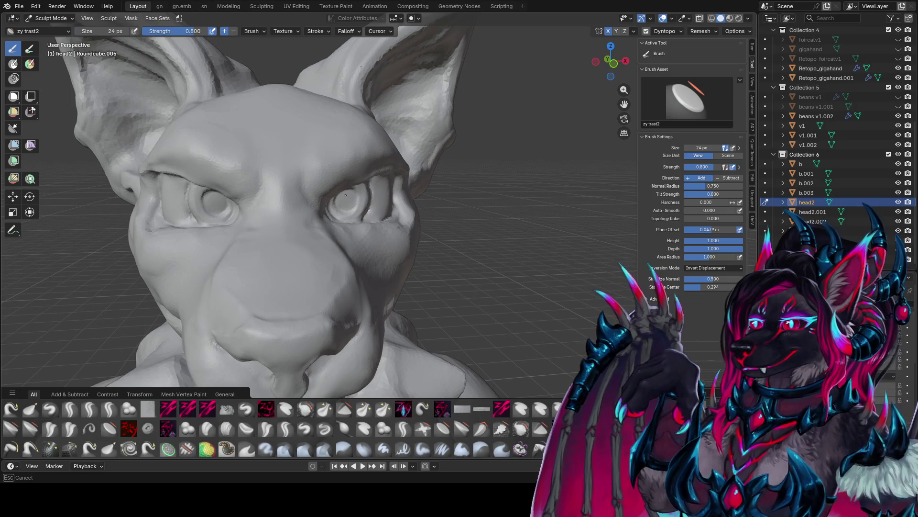
middle_click_drag(345, 195, 344, 184)
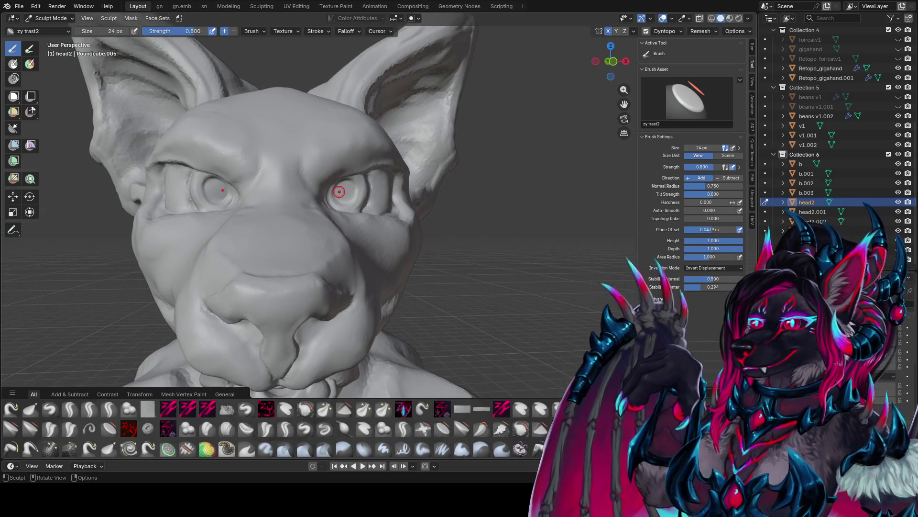
Step: Pull the eye shape into place with the Grab brush, then pick the zypolish brush
key("g")
left_click_drag(344, 185, 353, 186)
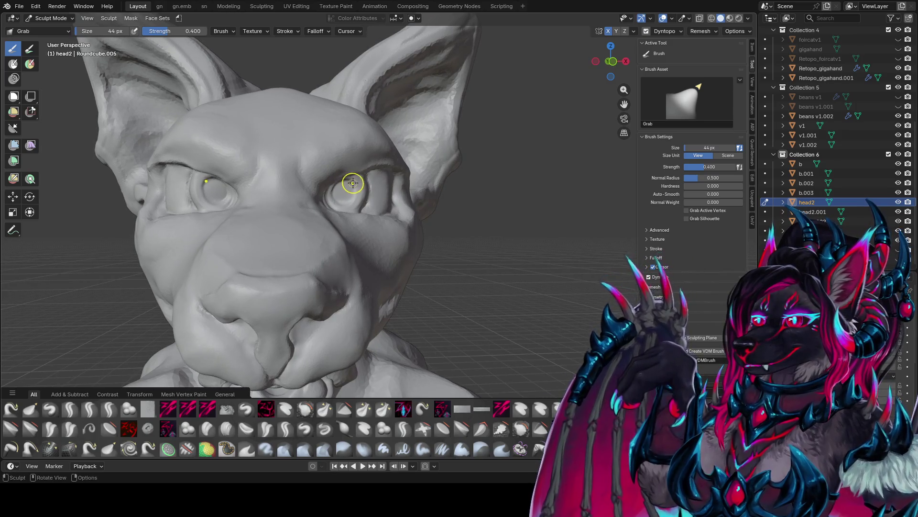
mouse_move(352, 183)
middle_mouse_down()
mouse_move(342, 186)
mouse_move(366, 257)
mouse_move(346, 250)
middle_mouse_up()
key("q")
left_click(325, 203)
middle_click_drag(326, 203, 374, 257)
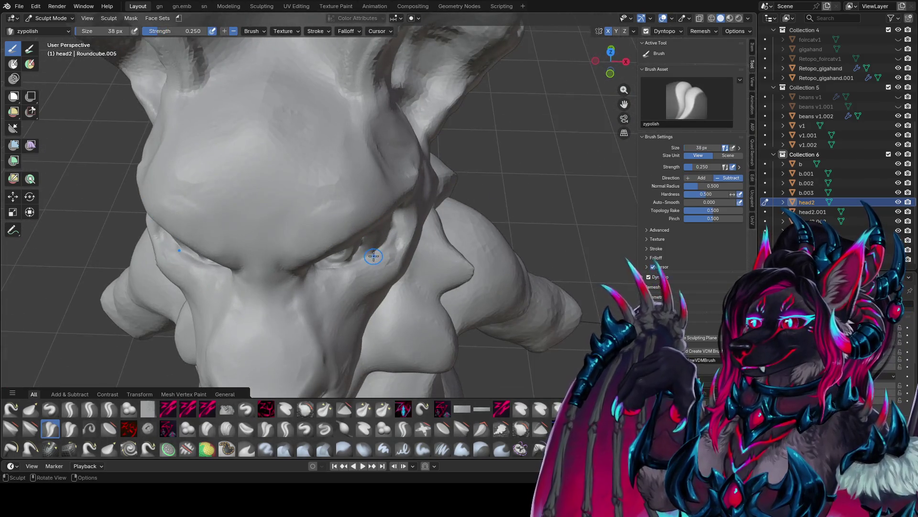
Step: Polish beside the eye, shrink the brush to 28 px, and switch to zy panelize
left_click_drag(374, 257, 364, 261)
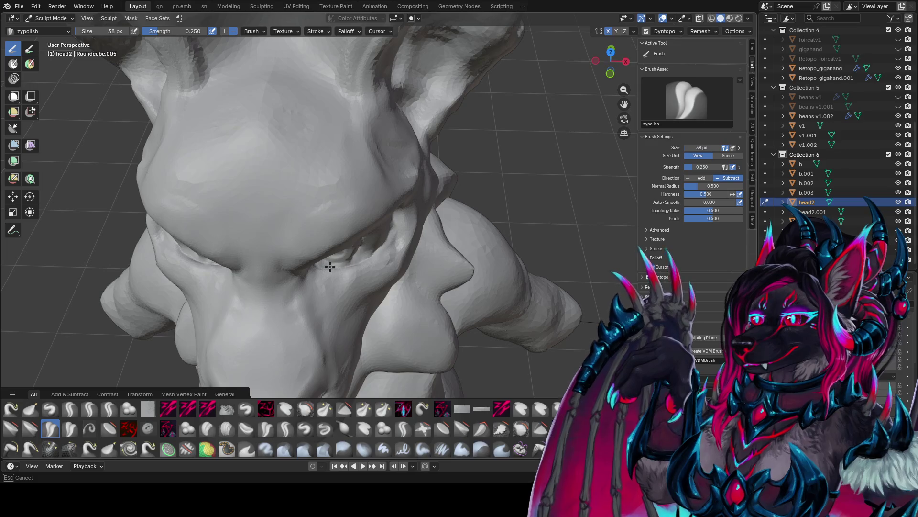
mouse_move(330, 266)
middle_mouse_down()
mouse_move(389, 247)
mouse_move(363, 245)
middle_mouse_up()
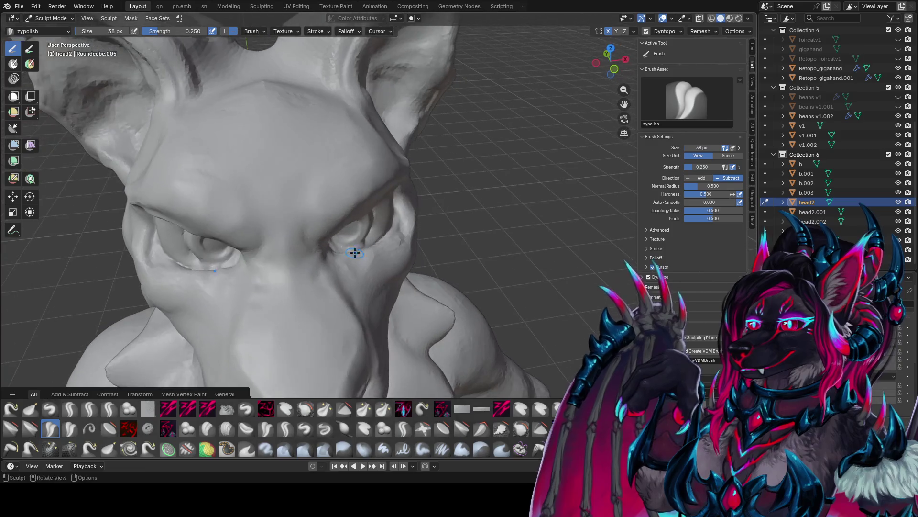
key("bracketleft")
key("bracketleft")
key("bracketleft")
key("1")
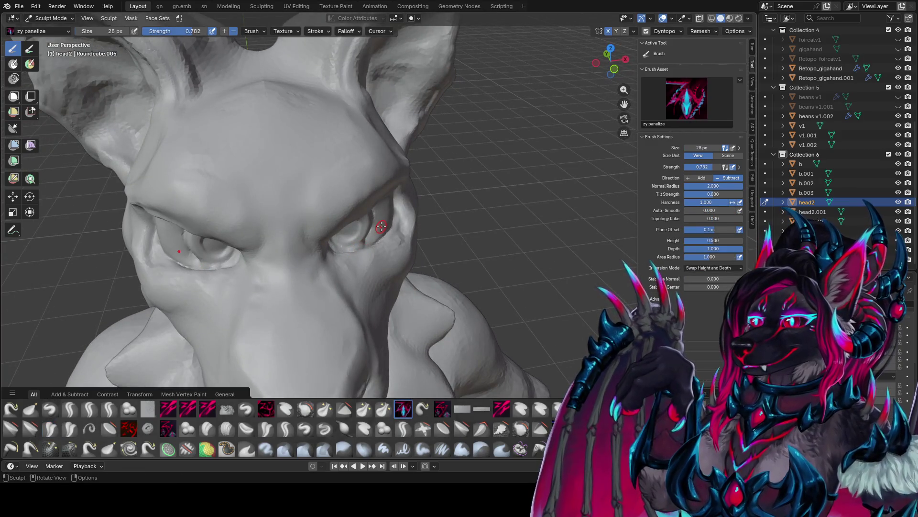
scroll(373, 251, "up", 3)
scroll(356, 203, "up", 2)
middle_click_drag(356, 203, 352, 225)
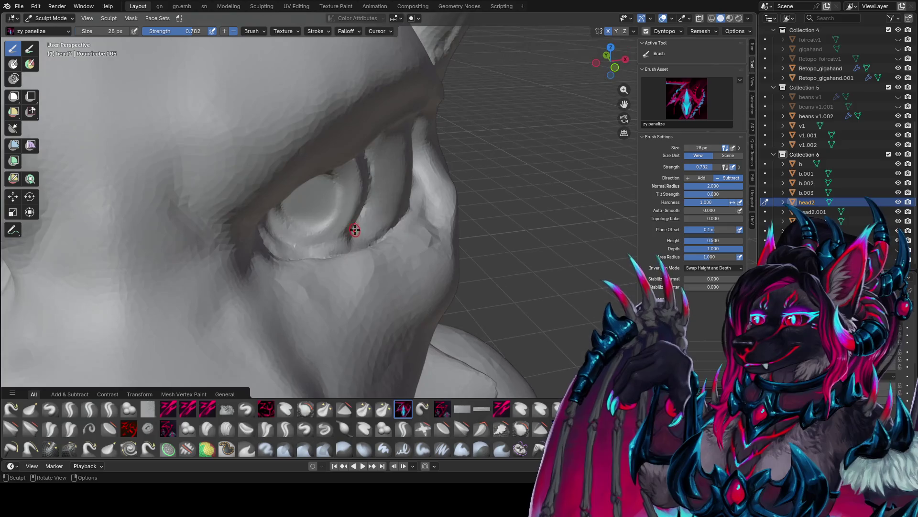
Step: Select the zy blobcarve brush and resize it through 32, 24 and 40 px
key("q")
left_click(311, 288)
key("f")
left_click(347, 245)
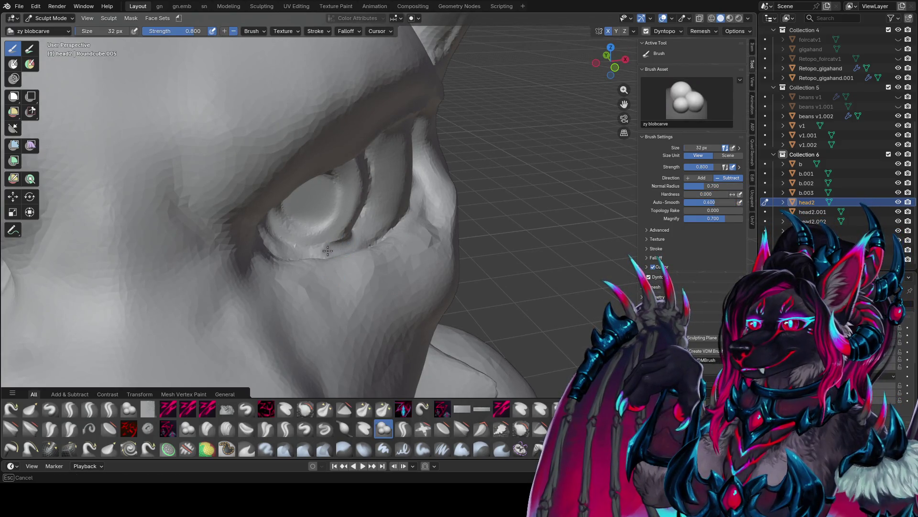
mouse_move(287, 252)
middle_mouse_down()
mouse_move(140, 251)
mouse_move(297, 205)
mouse_move(249, 238)
mouse_move(400, 242)
mouse_move(349, 239)
mouse_move(319, 132)
mouse_move(324, 102)
mouse_move(304, 106)
middle_mouse_up()
key("f")
left_click(281, 225)
key("f")
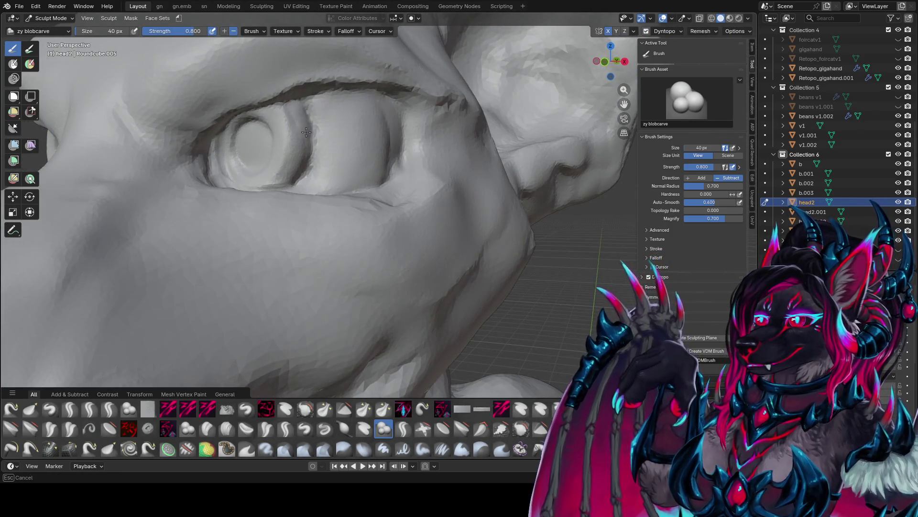
left_click(306, 132)
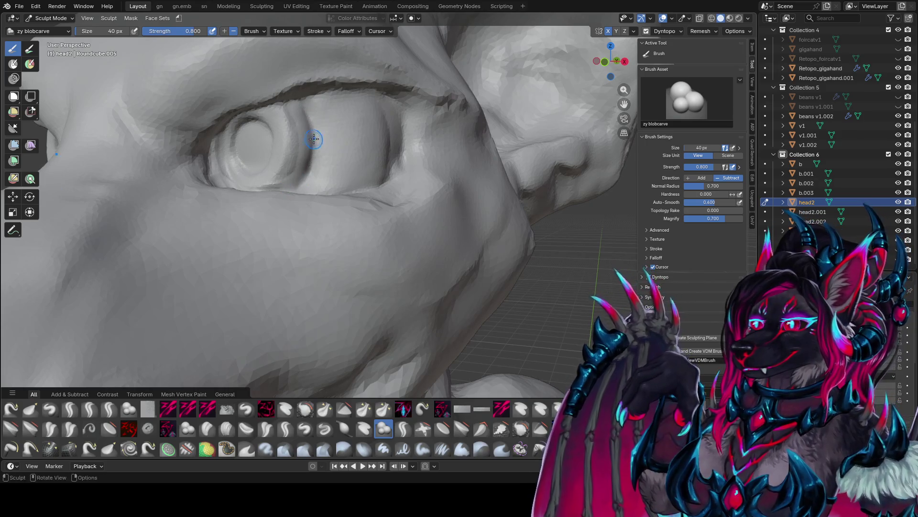
Step: Set the blobcarve brush to 42 px, sculpt the lower eyelid, and save the file
middle_click_drag(314, 139, 289, 120)
key("f")
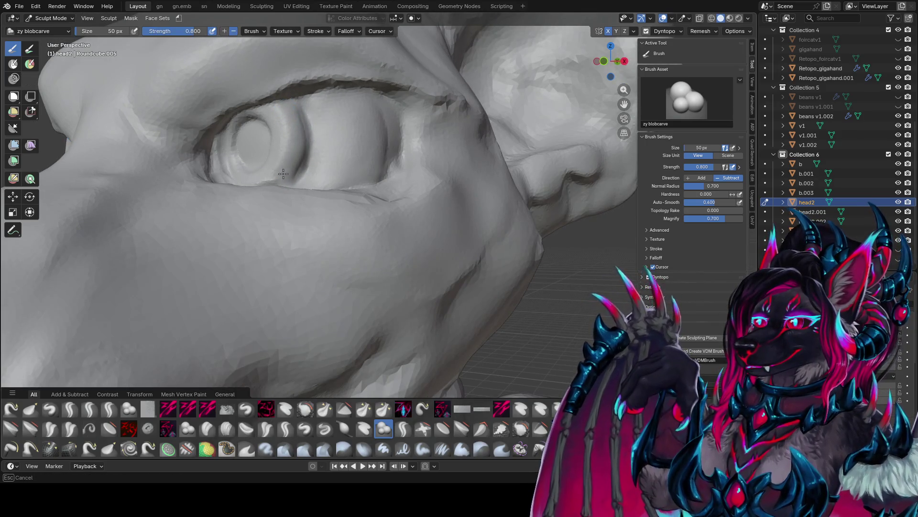
left_click(283, 174)
mouse_move(283, 173)
middle_mouse_down()
mouse_move(287, 157)
mouse_move(273, 174)
mouse_move(260, 241)
mouse_move(311, 230)
middle_mouse_up()
key("f")
key("f")
left_click(292, 239)
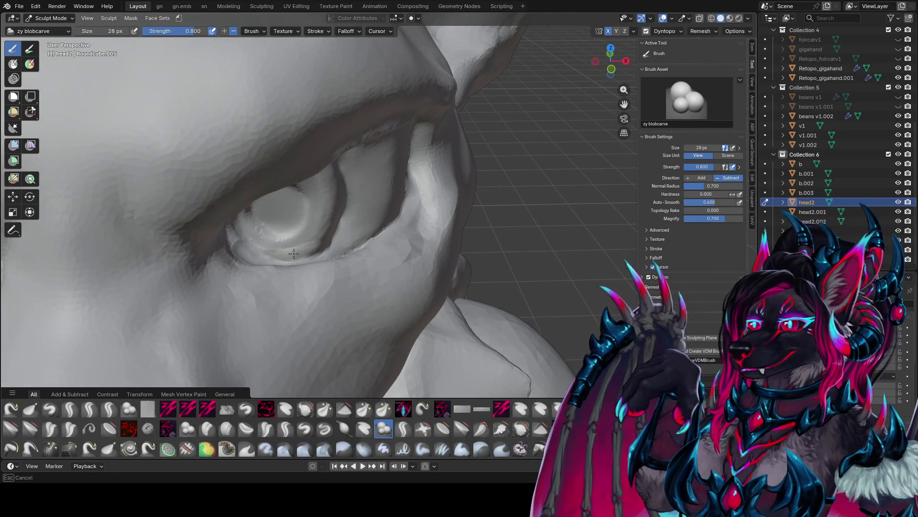
left_click_drag(328, 245, 325, 249)
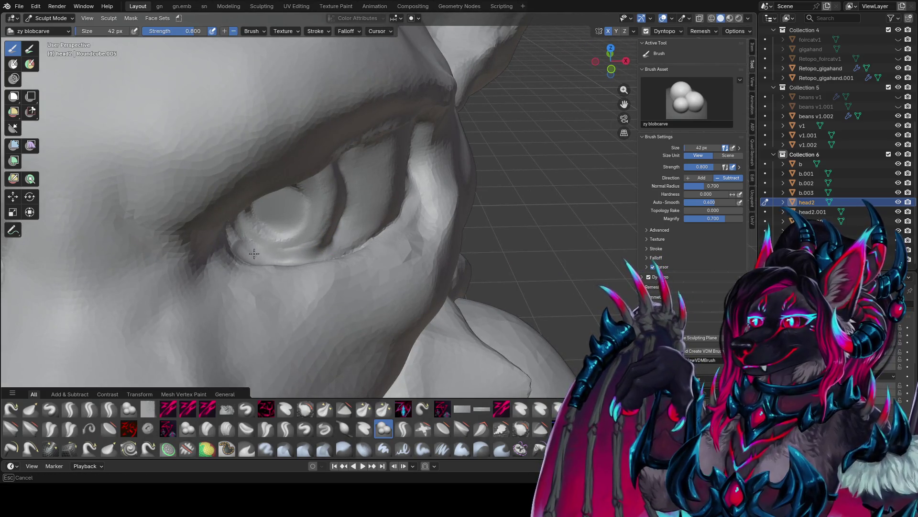
mouse_move(254, 254)
middle_mouse_down()
mouse_move(225, 191)
mouse_move(246, 140)
middle_mouse_up()
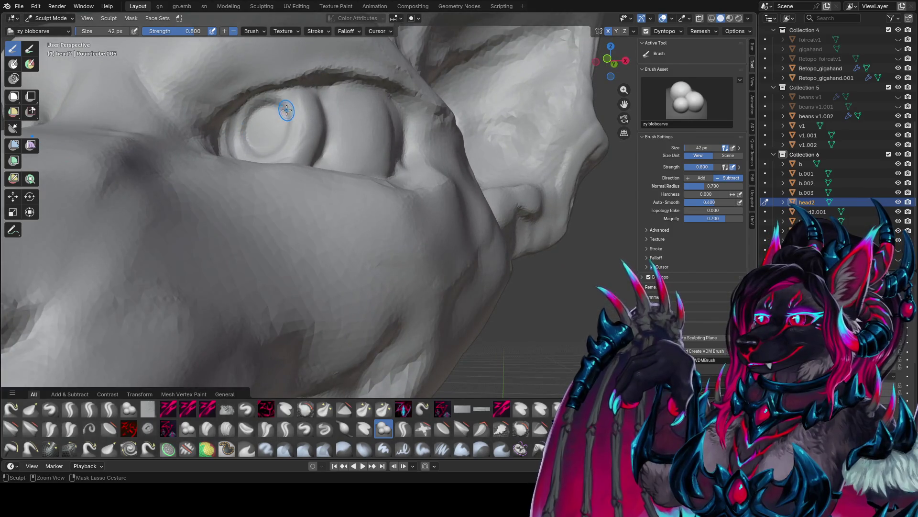
key("ctrl+s")
Step: Resize the brush to 16 then 36 px and carve a vertical slit pupil into the eye
mouse_move(286, 110)
middle_mouse_down()
mouse_move(295, 54)
mouse_move(324, 62)
mouse_move(291, 122)
middle_mouse_up()
key("f")
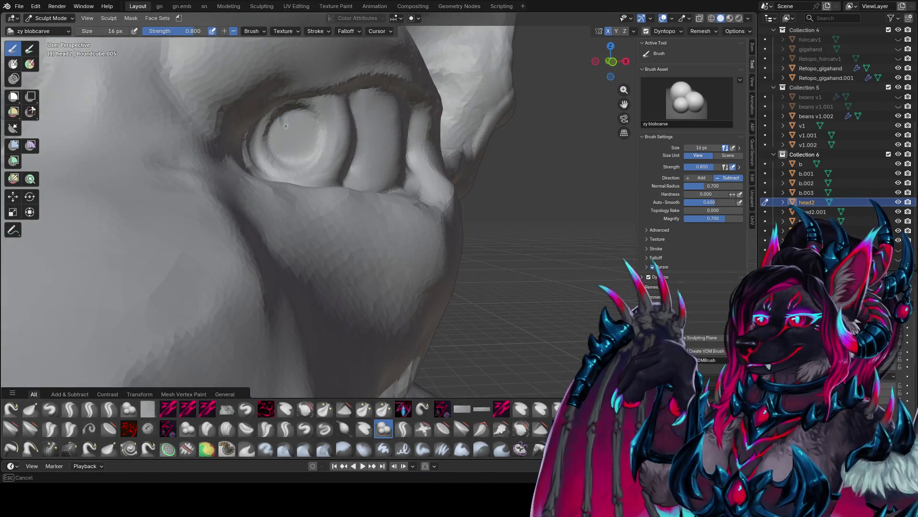
left_click(293, 148)
key("f")
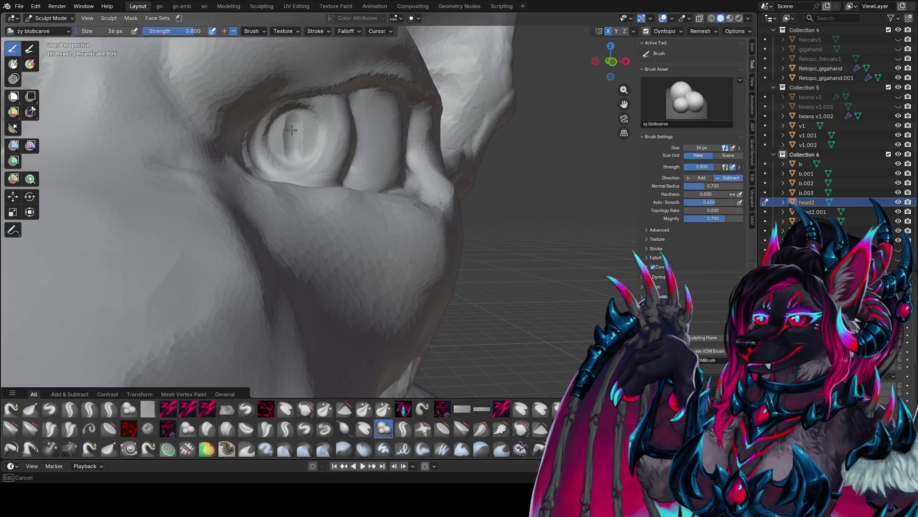
left_click_drag(291, 146, 296, 117)
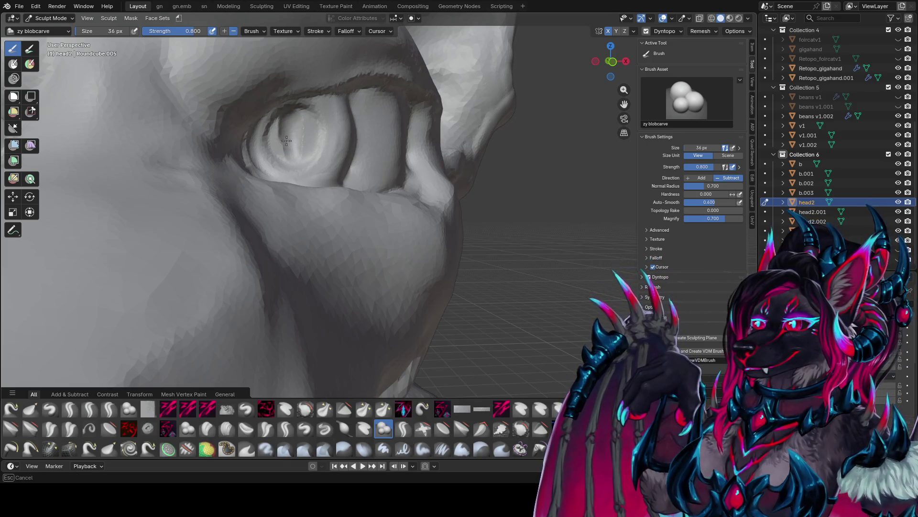
left_click_drag(287, 139, 293, 136)
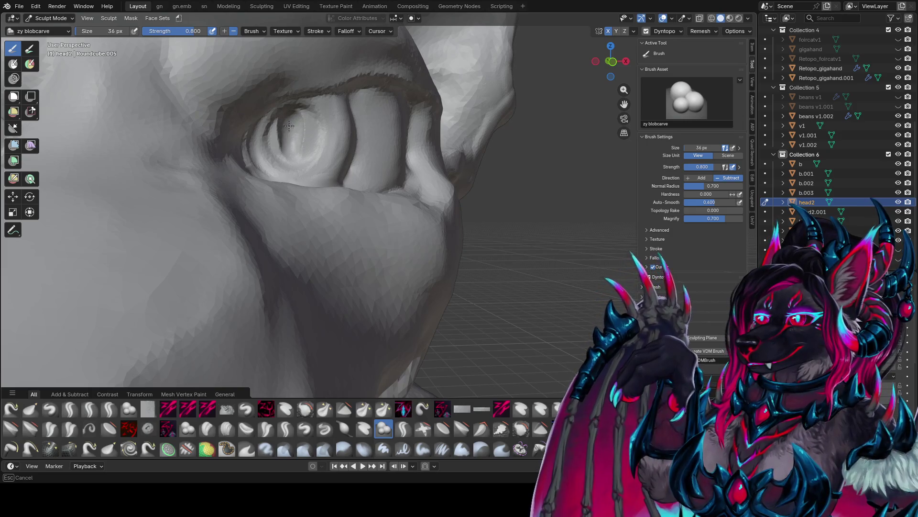
left_click_drag(294, 147, 288, 140)
scroll(295, 140, "down", 8)
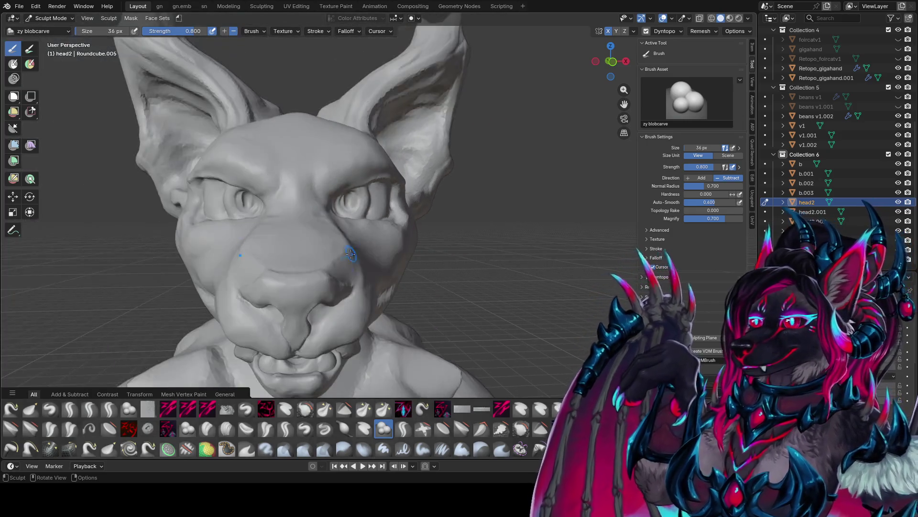
Step: Deepen both eye sockets symmetrically, shrinking the blobcarve brush to 26 px
mouse_move(354, 254)
middle_mouse_down()
mouse_move(374, 268)
mouse_move(278, 235)
mouse_move(483, 232)
mouse_move(475, 200)
mouse_move(407, 205)
middle_mouse_up()
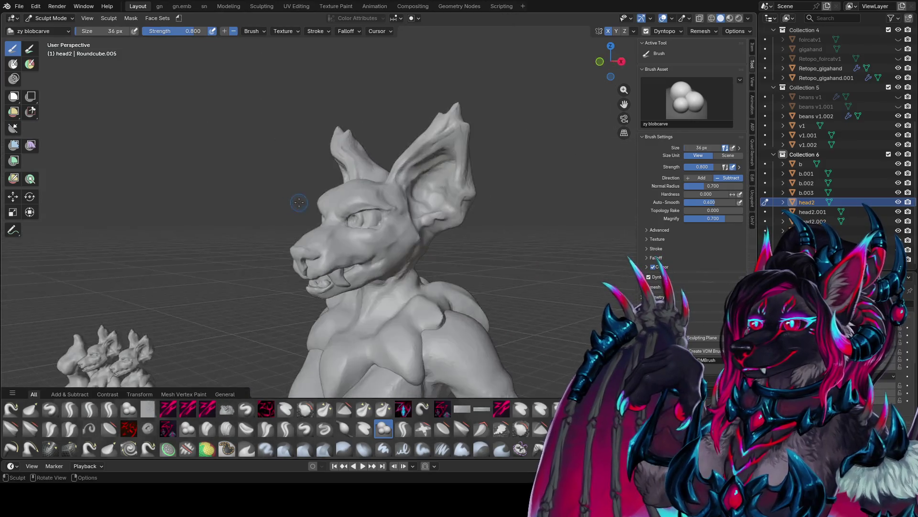
scroll(375, 207, "up", 6)
middle_click_drag(320, 53, 351, 186)
mouse_move(344, 178)
left_mouse_down()
mouse_move(347, 198)
mouse_move(329, 177)
left_mouse_up()
middle_click_drag(329, 178, 324, 177)
key("bracketleft")
key("bracketleft")
key("bracketleft")
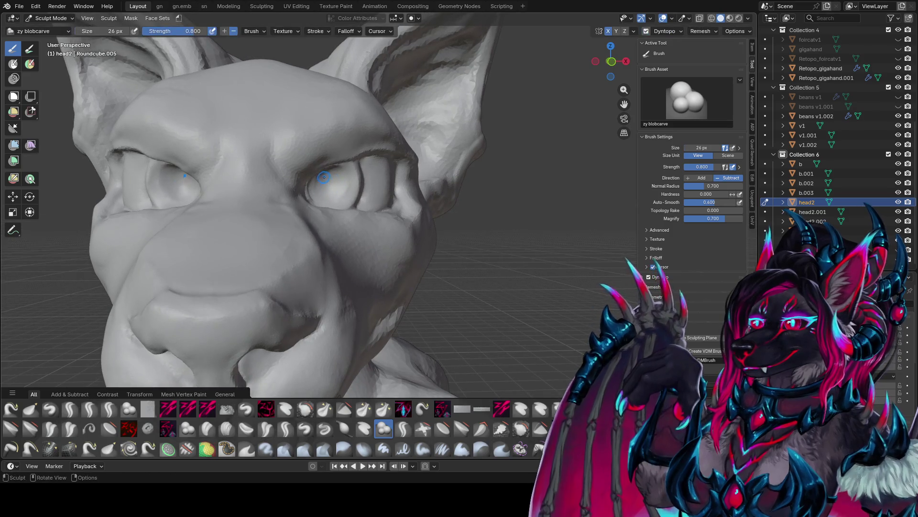
left_click_drag(324, 177, 330, 192)
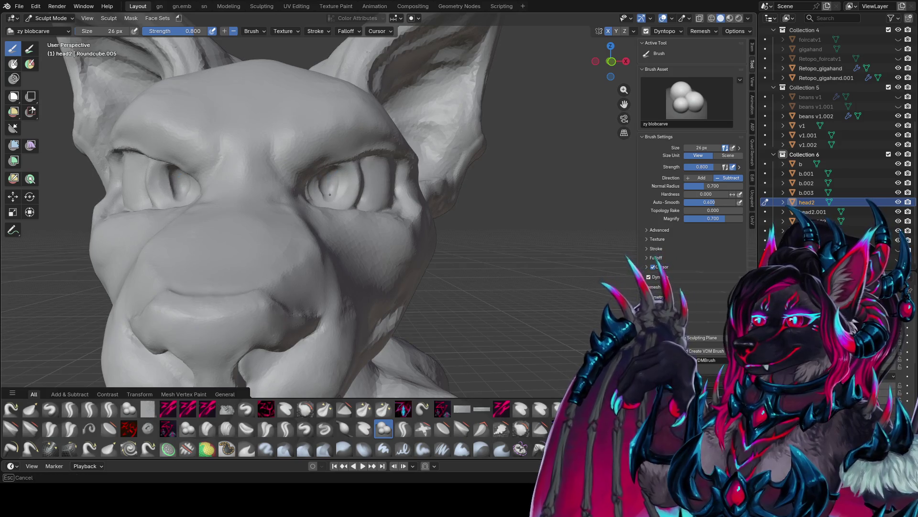
Step: Orbit around the bust to check the eye sockets from the side and front
scroll(330, 191, "up", 3)
mouse_move(331, 191)
middle_mouse_down()
mouse_move(401, 190)
mouse_move(334, 189)
middle_mouse_up()
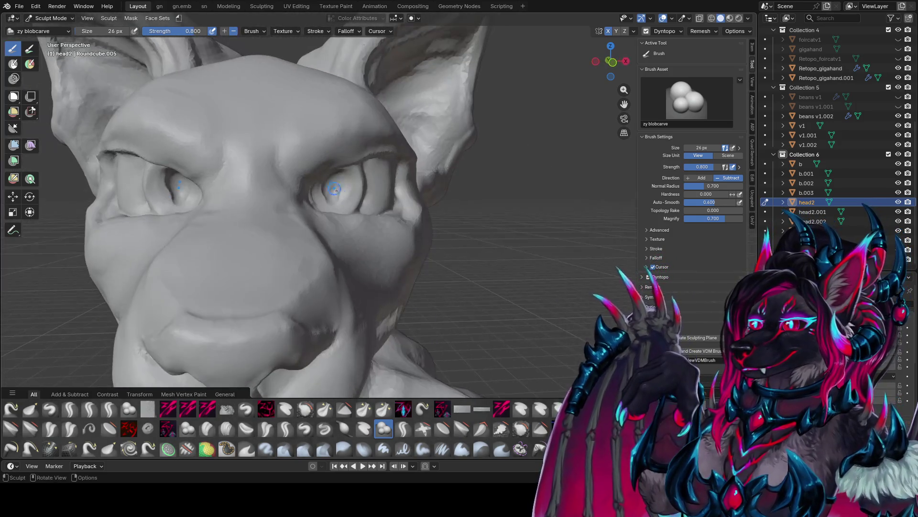
scroll(304, 120, "down", 5)
mouse_move(304, 120)
middle_mouse_down()
mouse_move(309, 143)
mouse_move(268, 191)
mouse_move(319, 223)
mouse_move(420, 248)
mouse_move(326, 250)
middle_mouse_up()
scroll(454, 257, "up", 3)
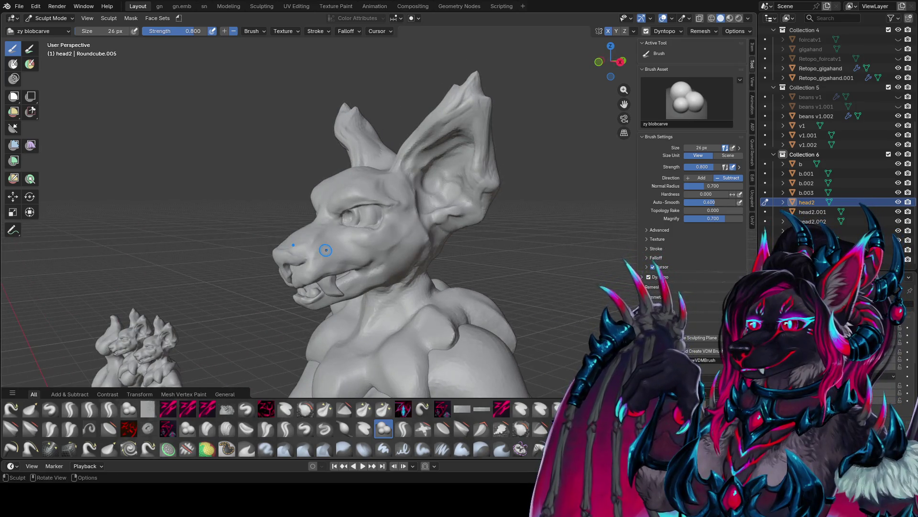
mouse_move(398, 197)
middle_mouse_down()
mouse_move(475, 205)
mouse_move(400, 205)
middle_mouse_up()
scroll(400, 205, "up", 3)
middle_click_drag(333, 195, 319, 210)
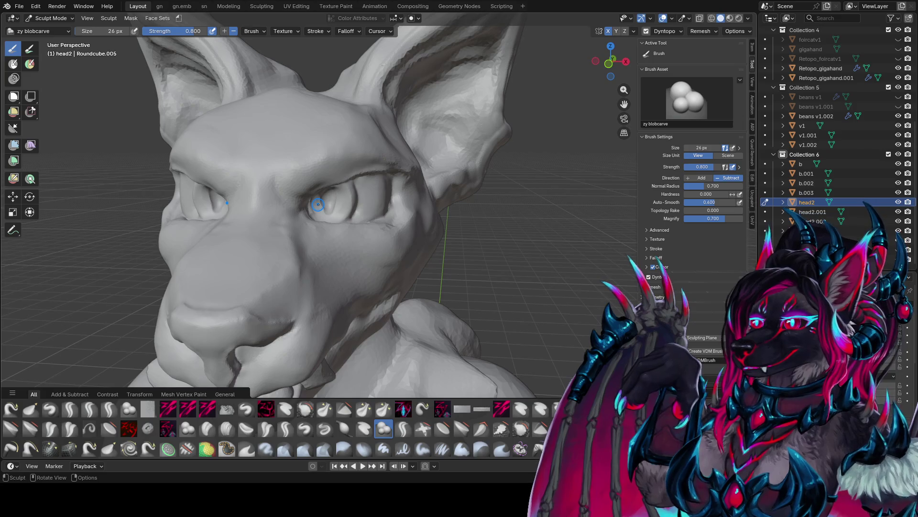
middle_click_drag(280, 192, 428, 156)
middle_click_drag(307, 96, 436, 194)
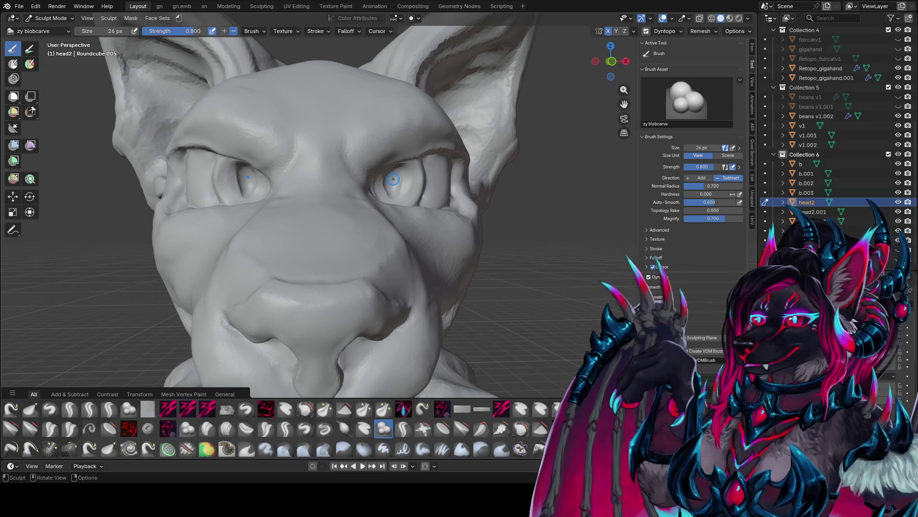
Step: Enlarge the brush to 68 px and reshape both eye sockets symmetrically
key("f")
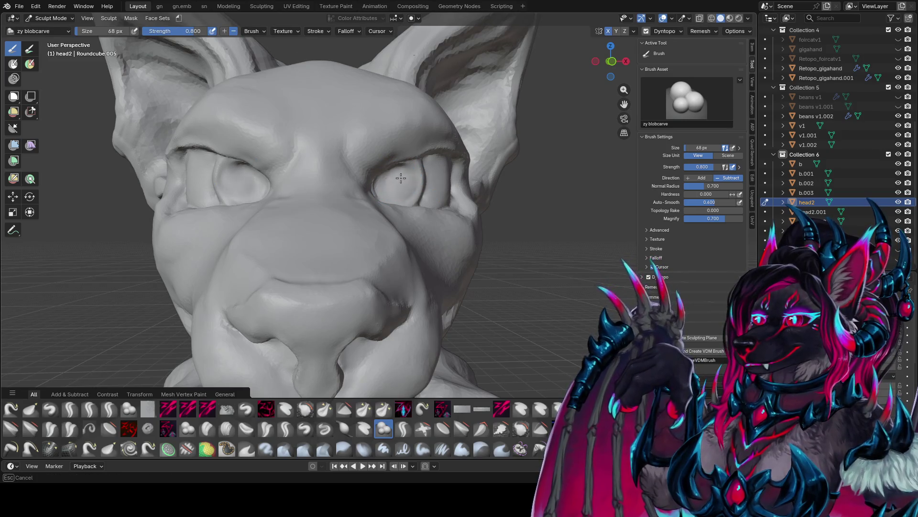
mouse_move(401, 178)
left_mouse_down()
mouse_move(385, 182)
mouse_move(403, 177)
mouse_move(391, 197)
left_mouse_up()
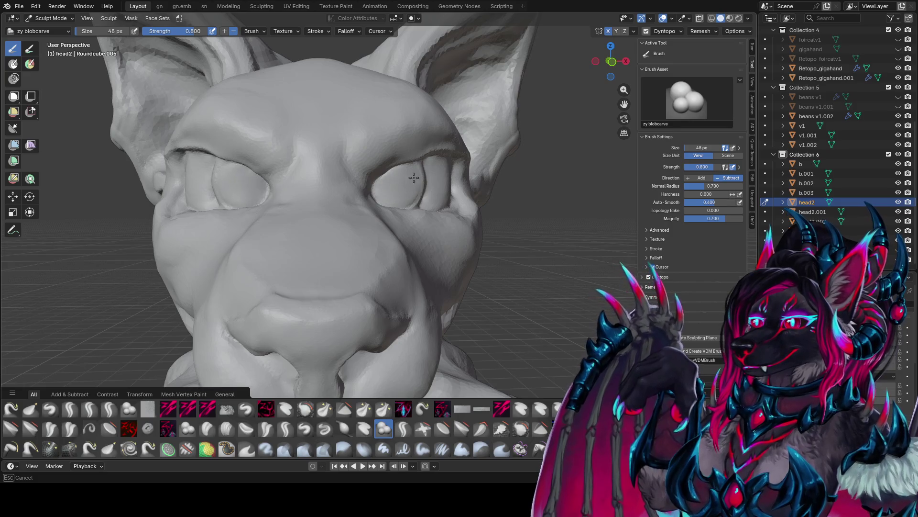
mouse_move(406, 182)
middle_mouse_down()
mouse_move(354, 181)
mouse_move(448, 180)
mouse_move(363, 181)
mouse_move(416, 180)
mouse_move(395, 180)
middle_mouse_up()
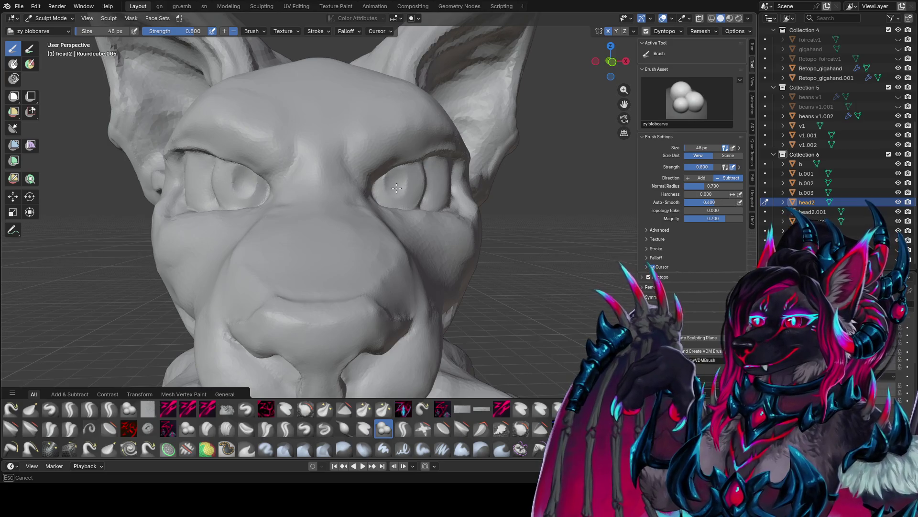
Step: Shrink the brush to 30 then 18 px to deepen the sockets, then set it to 36 px
key("bracketleft")
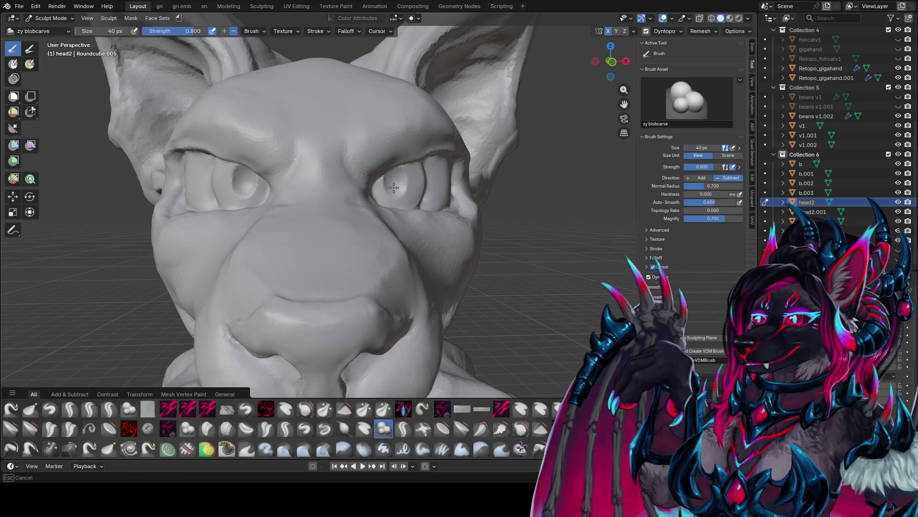
key("bracketleft")
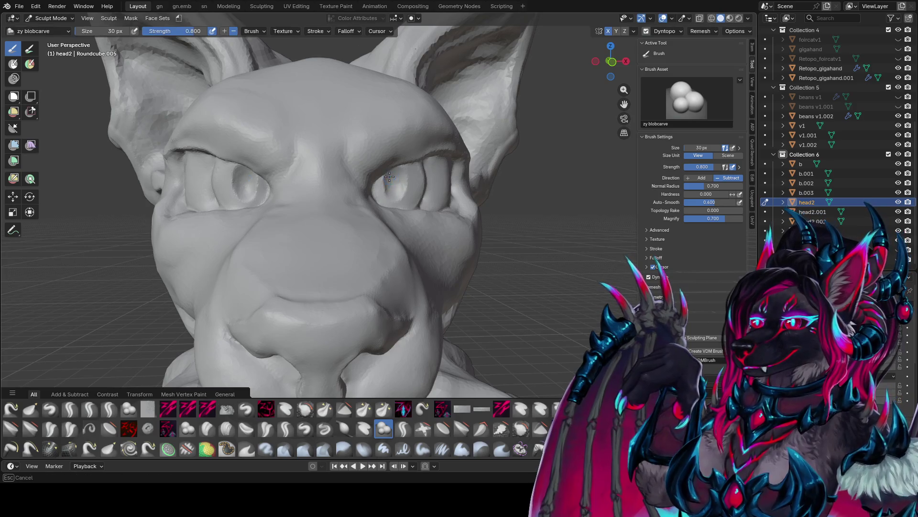
left_click_drag(395, 192, 399, 176)
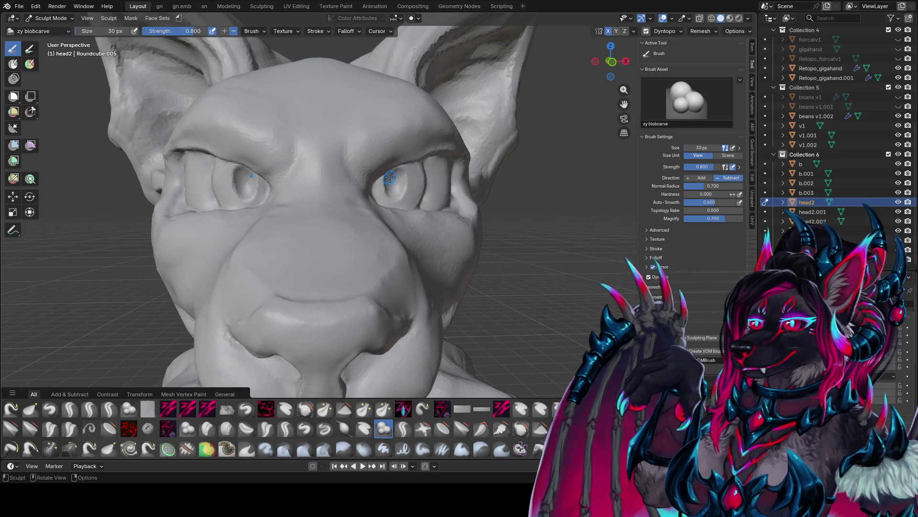
key("bracketleft")
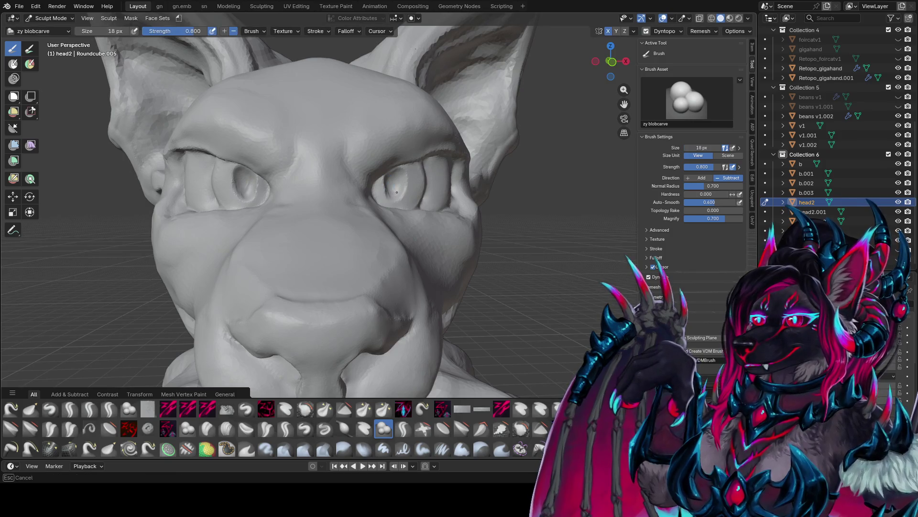
left_click_drag(401, 172, 397, 176)
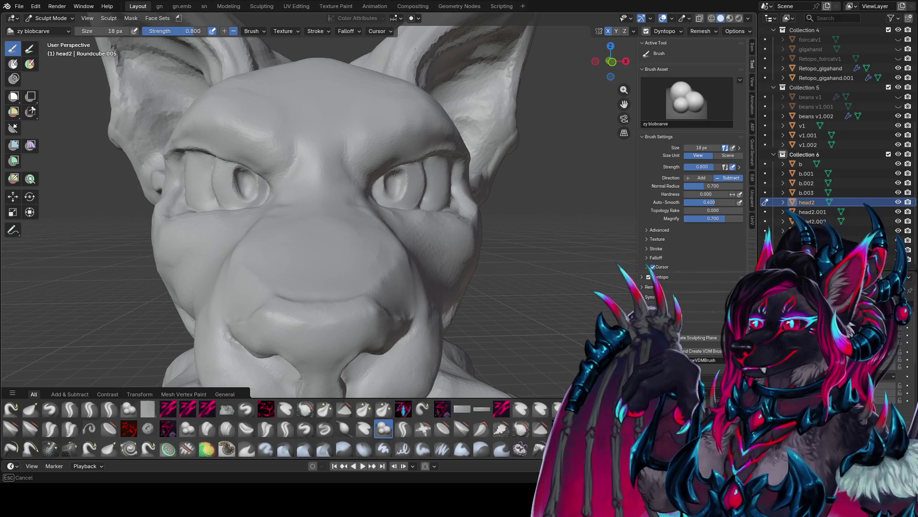
key("f")
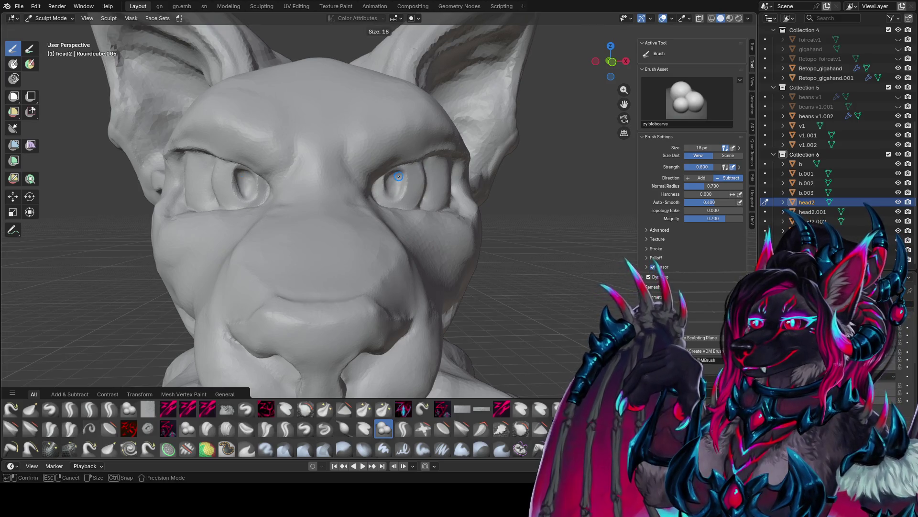
left_click(397, 190)
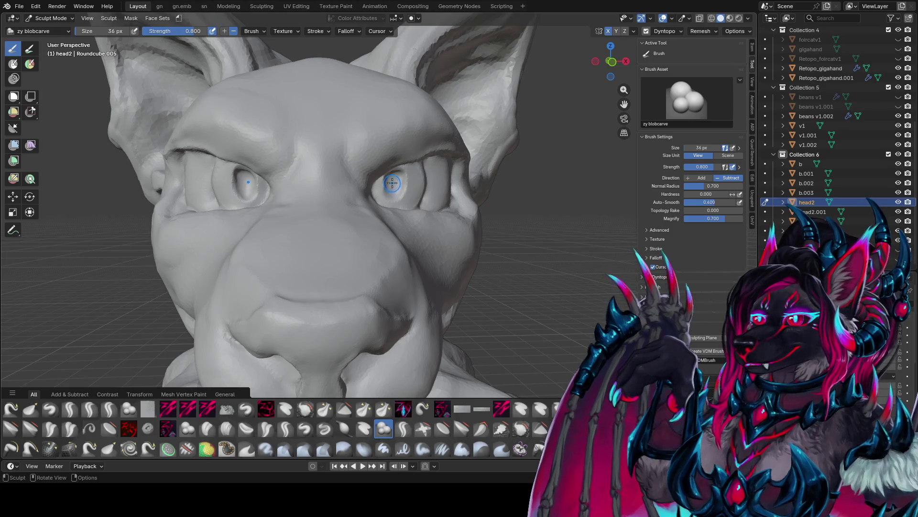
Step: Sculpt the eye shape with the zy trast2 brush, mirrored to both eyes, then inspect the bust
key("q")
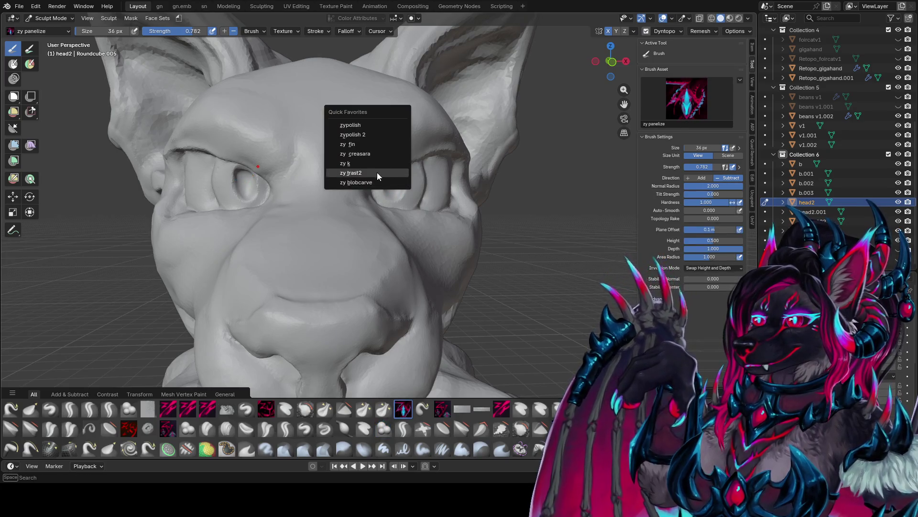
left_click(377, 172)
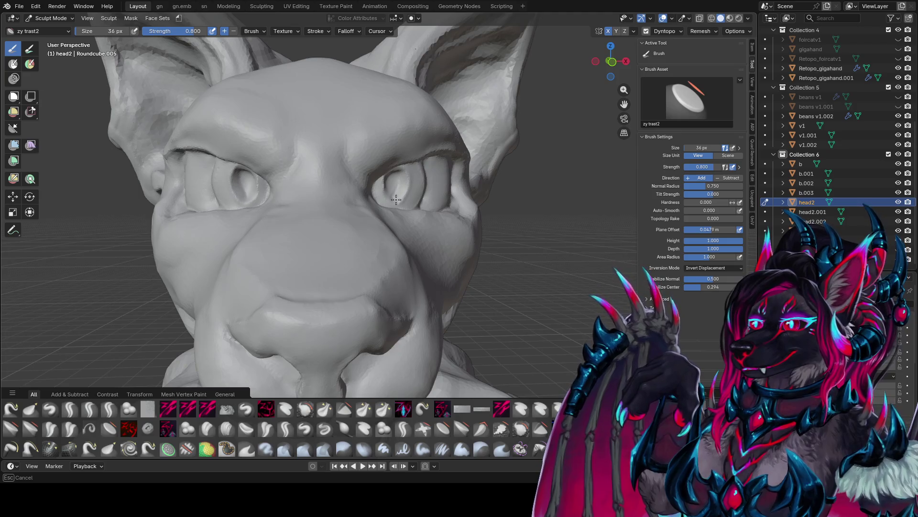
mouse_move(396, 199)
middle_mouse_down()
mouse_move(347, 180)
mouse_move(365, 194)
mouse_move(388, 188)
mouse_move(387, 176)
mouse_move(398, 184)
mouse_move(385, 175)
mouse_move(324, 181)
mouse_move(405, 181)
middle_mouse_up()
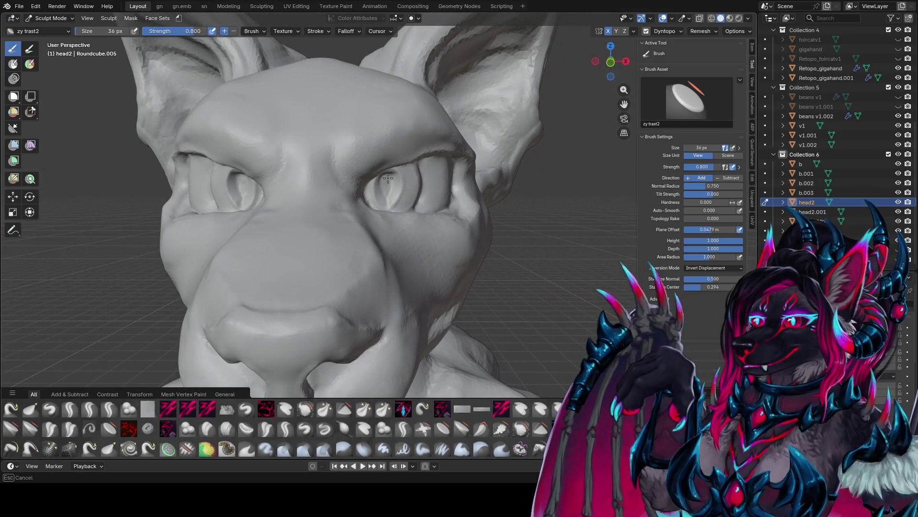
left_click_drag(388, 177, 384, 196)
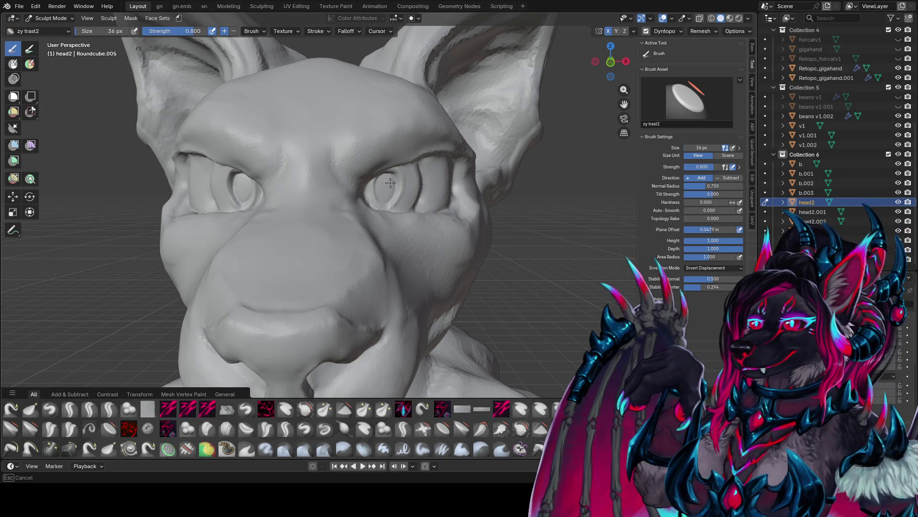
left_click_drag(383, 185, 382, 185)
mouse_move(383, 185)
middle_mouse_down()
mouse_move(326, 161)
mouse_move(401, 149)
middle_mouse_up()
mouse_move(396, 43)
middle_mouse_down("ctrl")
mouse_move(405, 325)
mouse_move(392, 320)
mouse_move(391, 234)
middle_mouse_up("ctrl")
scroll(385, 215, "up", 2)
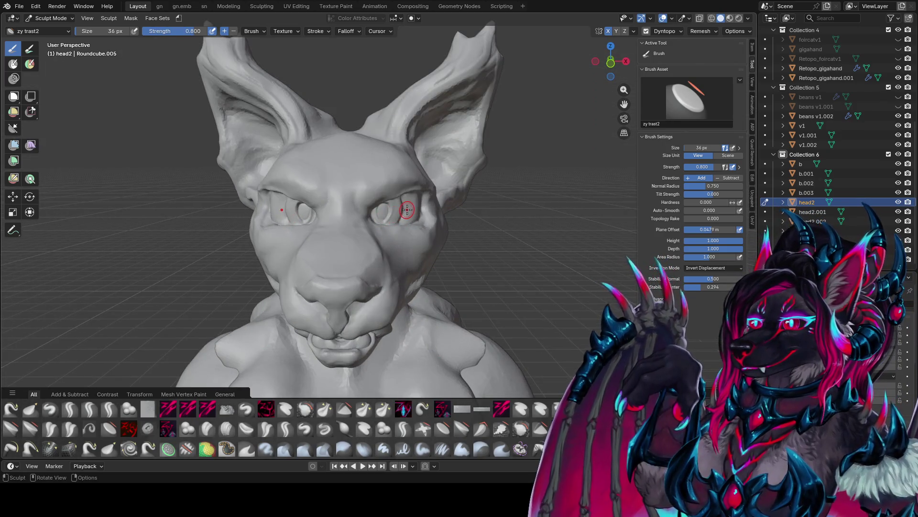
mouse_move(406, 209)
middle_mouse_down()
mouse_move(371, 191)
mouse_move(397, 215)
middle_mouse_up()
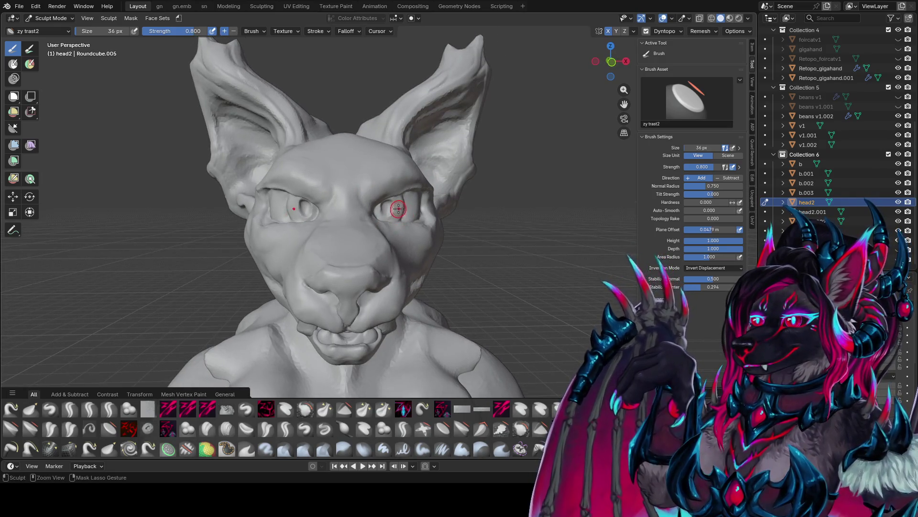
Step: Switch to the Elastic Grab brush and size it to 34 px
key("shift+g")
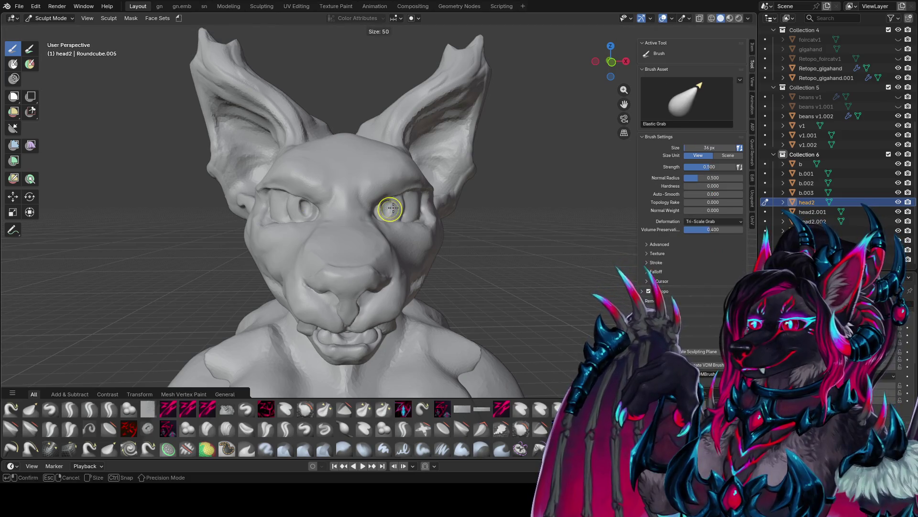
key("f")
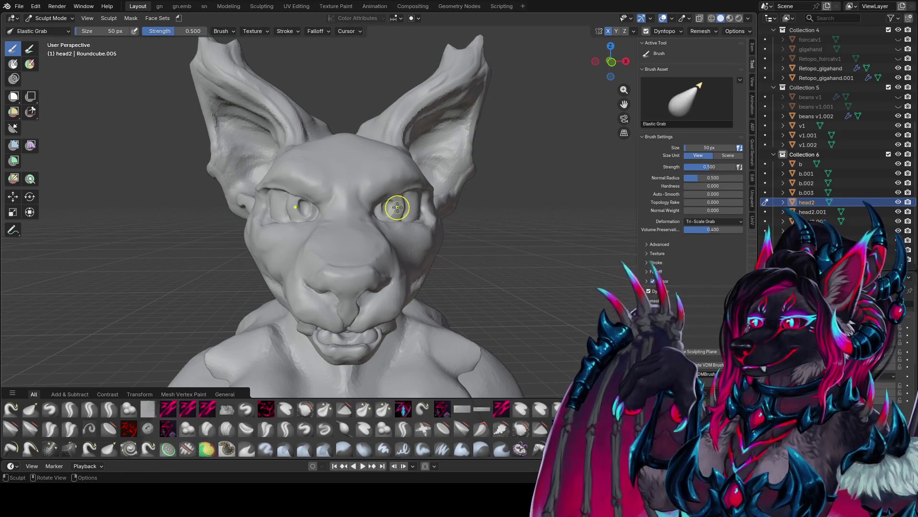
left_click(404, 212)
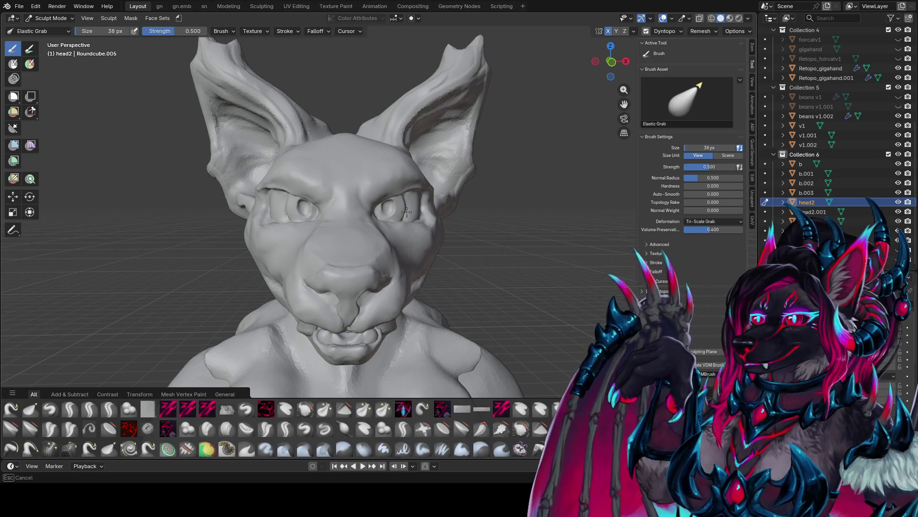
key("f")
left_click(412, 199)
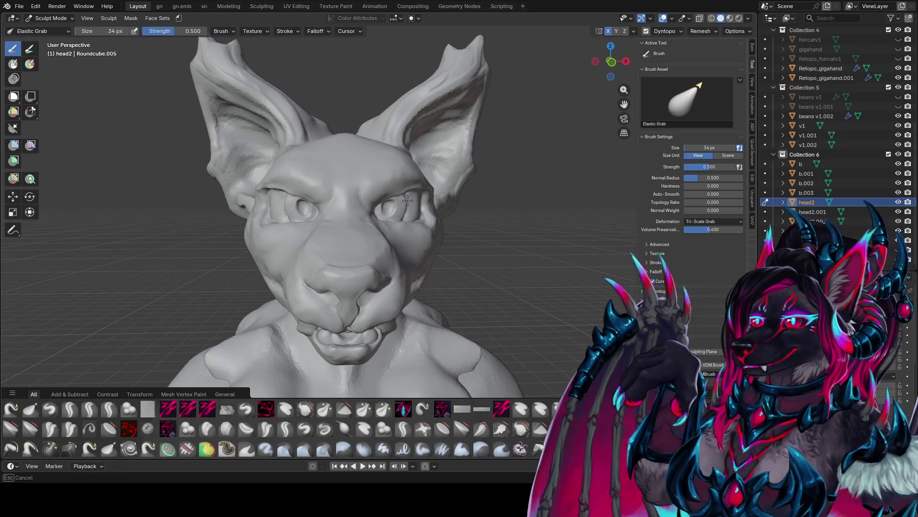
Step: Pull the right eye region into a new shape, checking from front and three-quarter views
mouse_move(407, 200)
left_mouse_down()
mouse_move(405, 216)
mouse_move(406, 201)
left_mouse_up()
mouse_move(406, 201)
middle_mouse_down()
mouse_move(323, 192)
mouse_move(431, 199)
middle_mouse_up()
left_click_drag(424, 205, 407, 209)
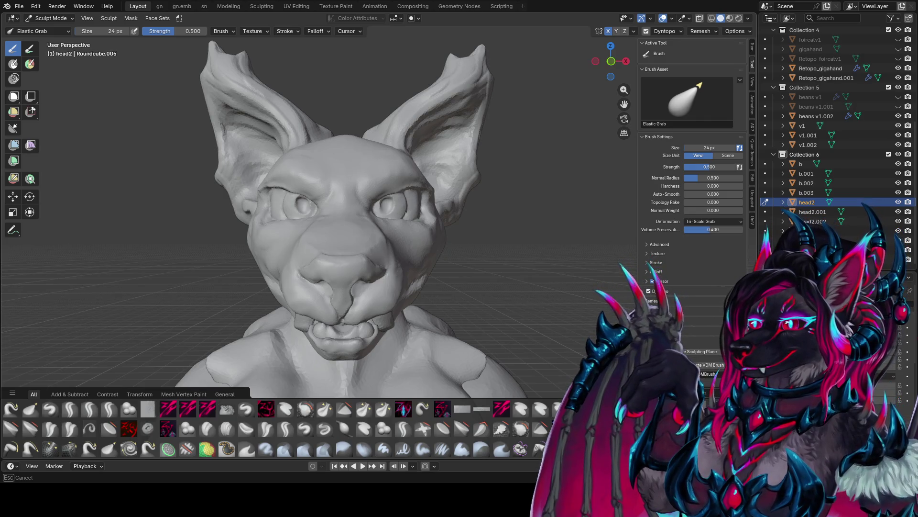
mouse_move(398, 213)
left_mouse_down()
mouse_move(394, 201)
mouse_move(378, 208)
left_mouse_up()
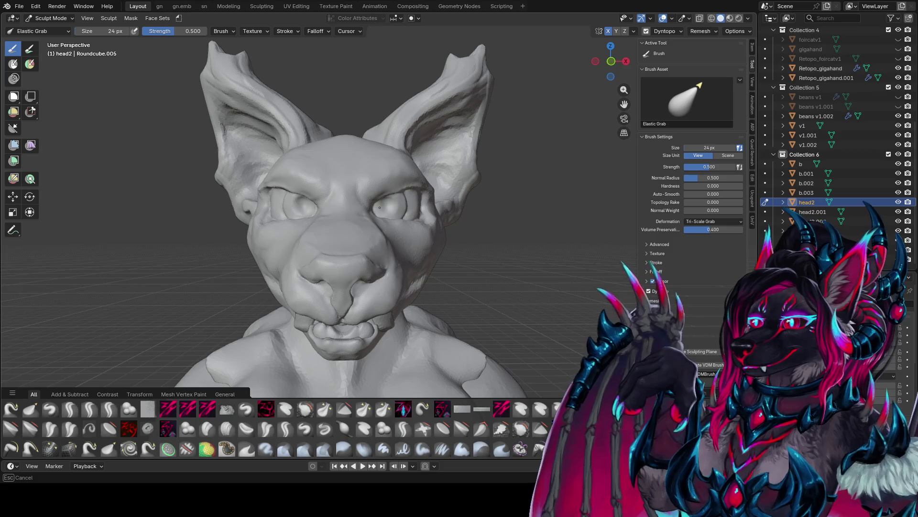
mouse_move(392, 205)
middle_mouse_down()
mouse_move(513, 234)
mouse_move(563, 222)
mouse_move(440, 246)
middle_mouse_up()
scroll(563, 222, "down", 4)
scroll(440, 246, "up", 5)
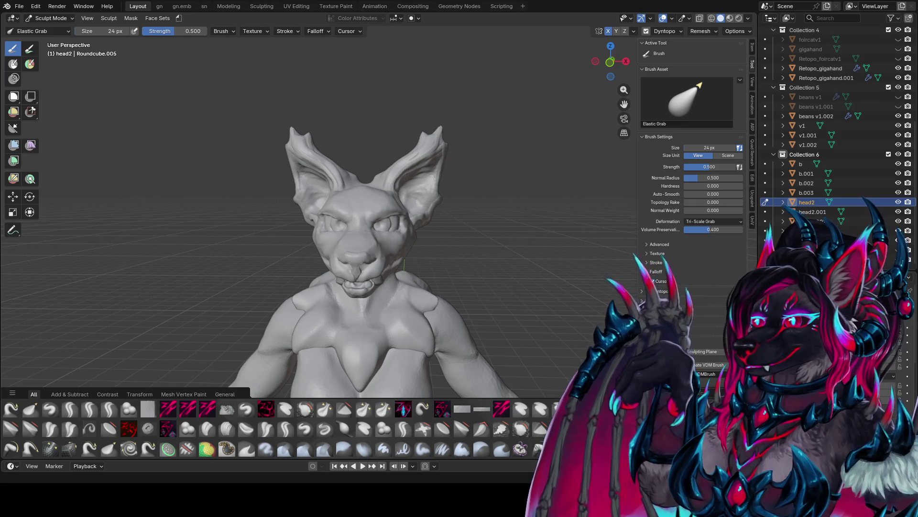
Step: Save foir conceptz.blend three times while orbiting and zooming around the head
scroll(449, 198, "up", 4)
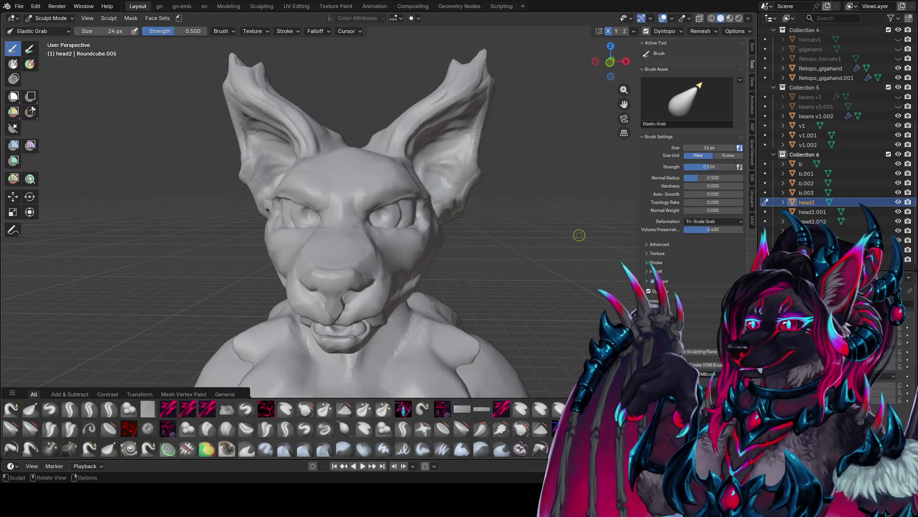
middle_click_drag(564, 229, 559, 225)
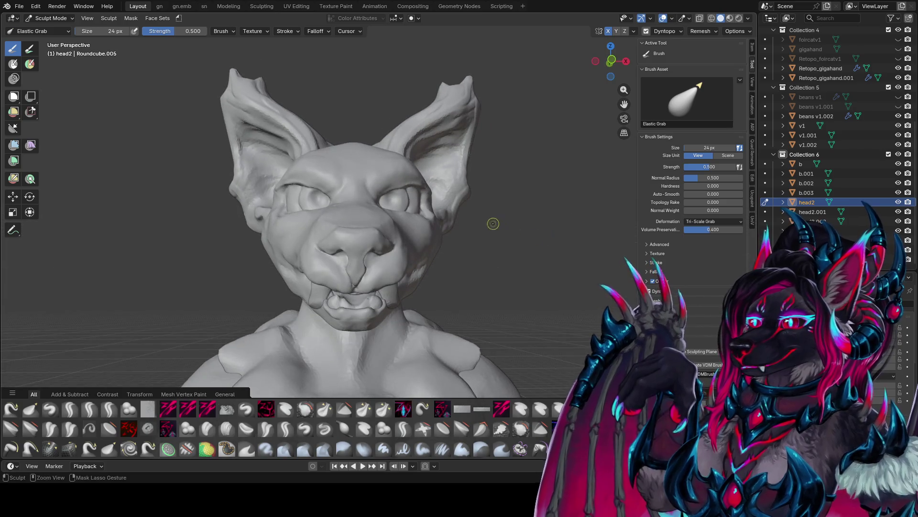
key("ctrl+s")
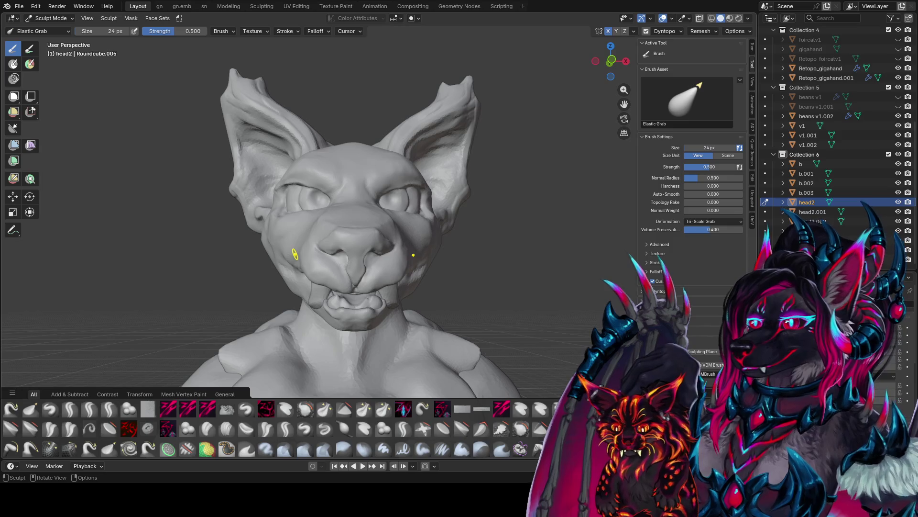
scroll(477, 126, "up", 2)
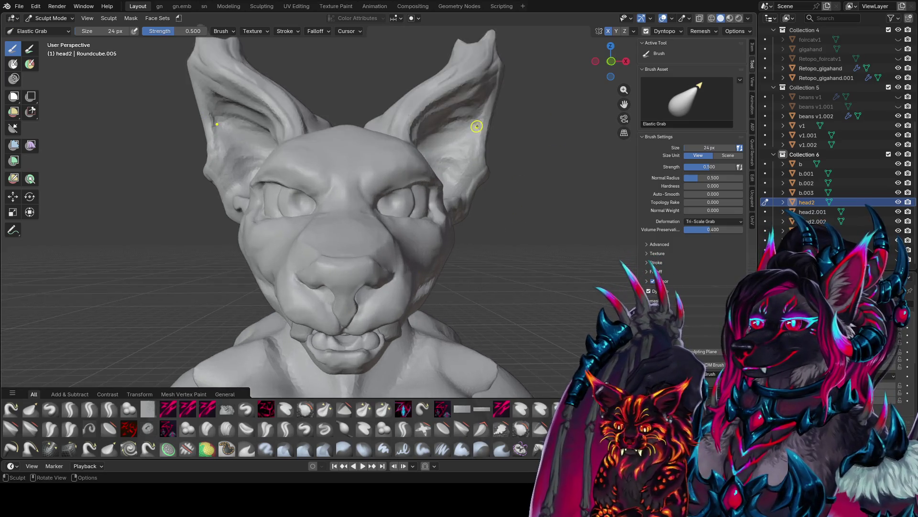
scroll(477, 126, "up", 1)
key("ctrl+s")
scroll(493, 172, "up", 2)
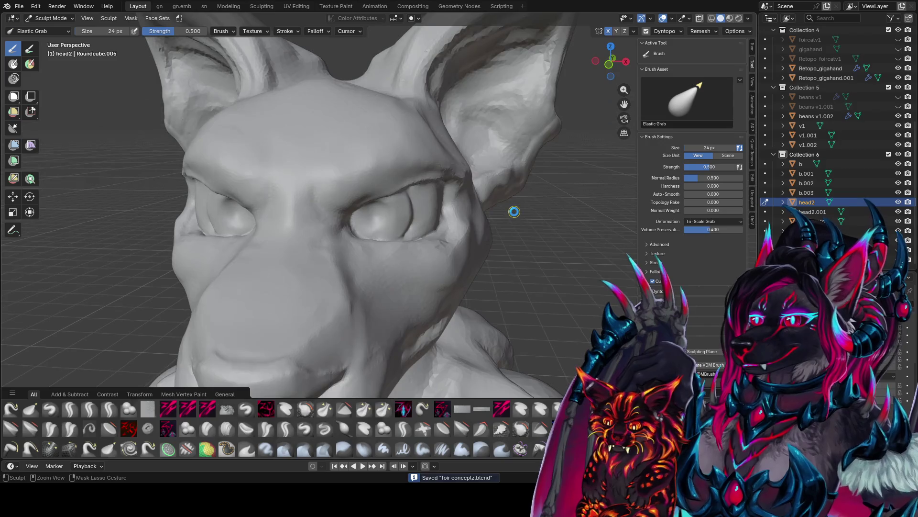
middle_click_drag(563, 274, 561, 254)
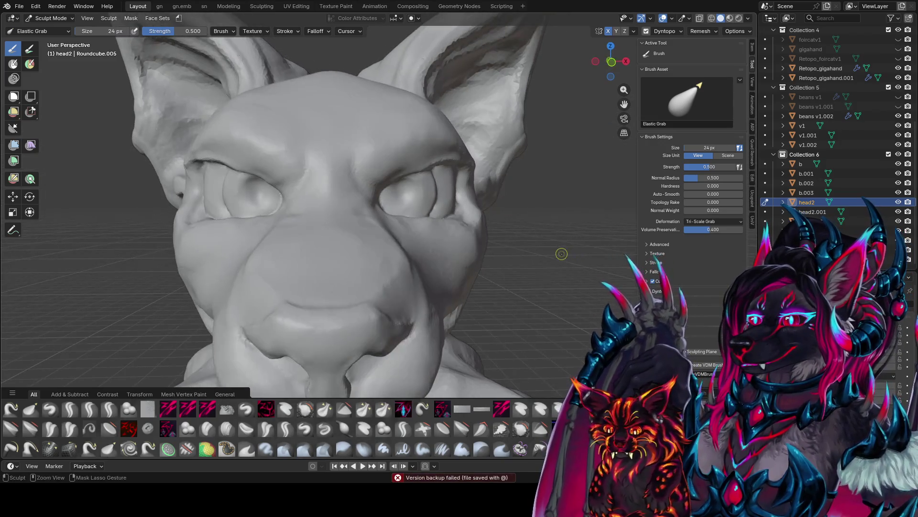
key("ctrl+s")
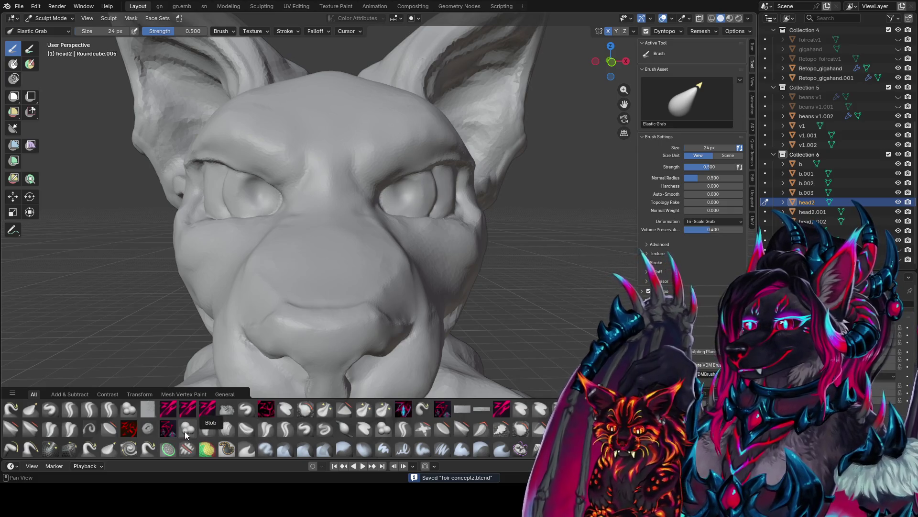
Step: Pick the zytrast brush from the asset shelf and stroke along the eye from a three-quarter view
left_click(110, 428)
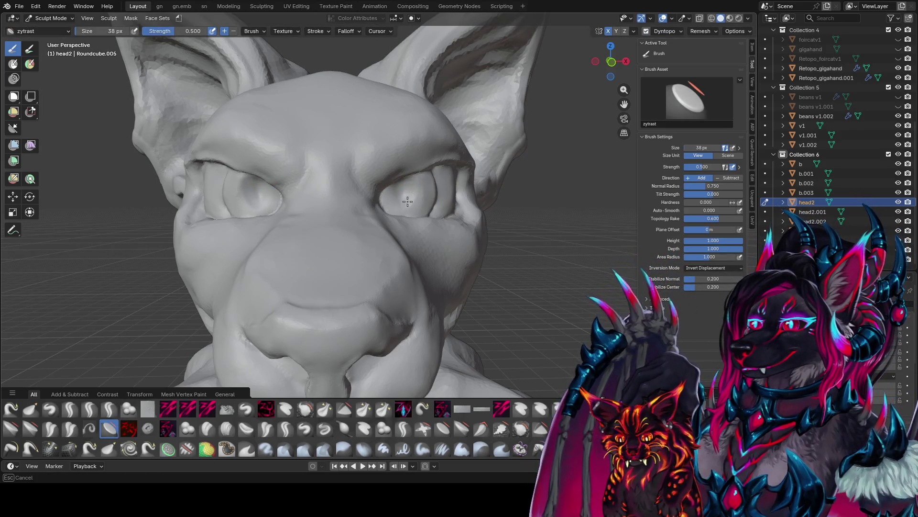
mouse_move(413, 185)
middle_mouse_down()
mouse_move(336, 159)
mouse_move(337, 203)
mouse_move(386, 196)
mouse_move(380, 205)
mouse_move(410, 205)
mouse_move(407, 220)
mouse_move(459, 196)
middle_mouse_up()
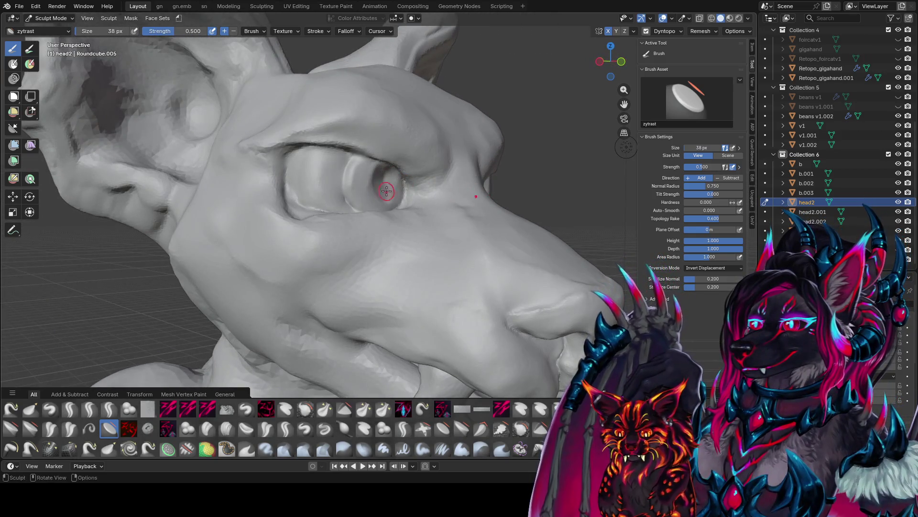
left_click_drag(386, 191, 390, 186)
middle_click_drag(386, 190, 371, 202)
Step: With the zy blobcarve brush, carve a mirrored eyelid crease above head2's eye
key("q")
left_click(371, 207)
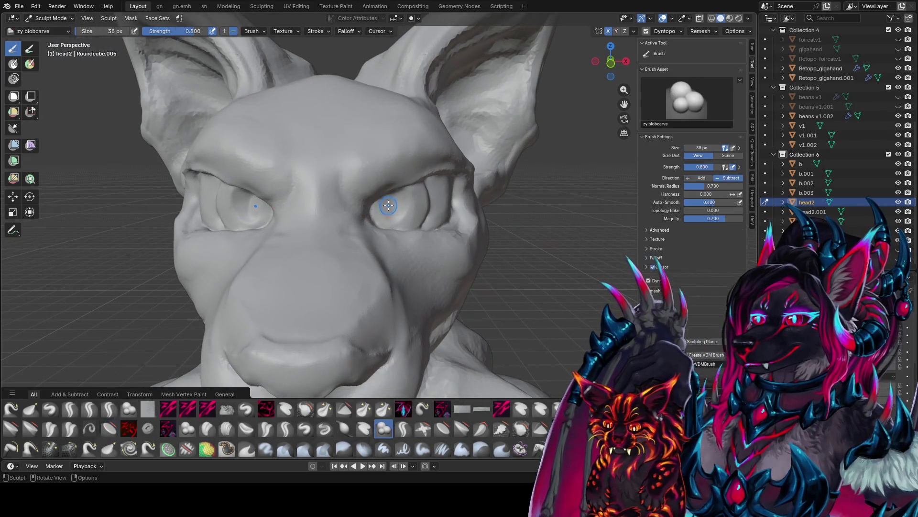
left_click_drag(390, 205, 392, 209)
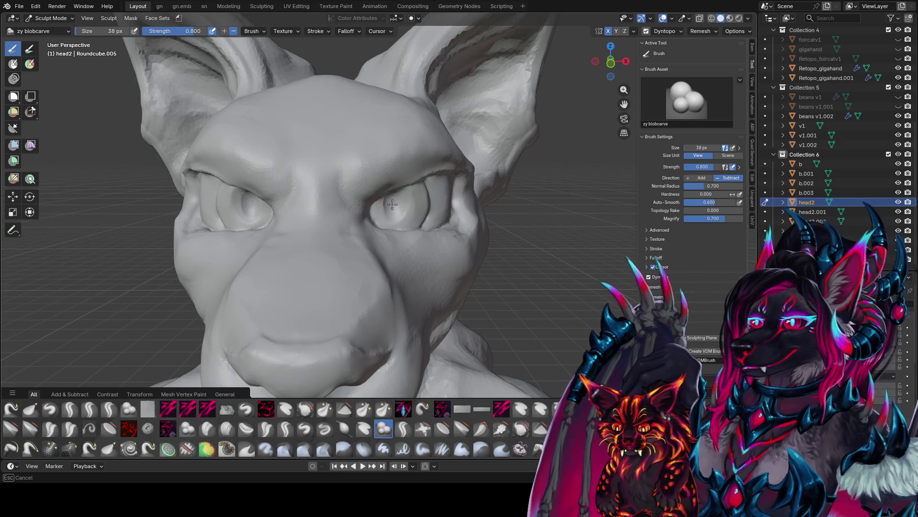
mouse_move(393, 198)
middle_mouse_down()
mouse_move(416, 183)
mouse_move(322, 96)
mouse_move(292, 157)
mouse_move(389, 159)
middle_mouse_up()
mouse_move(389, 159)
left_mouse_down()
mouse_move(423, 151)
mouse_move(339, 173)
left_mouse_up()
Step: Enlarge the brush to 40 px, carve the mirrored right brow line, and save foir conceptz.blend
key("f")
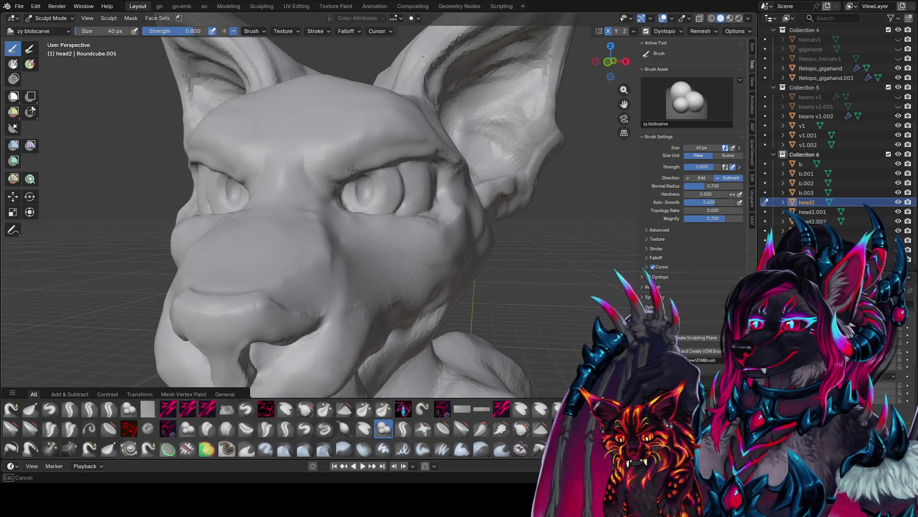
middle_click_drag(352, 168, 373, 165)
left_click_drag(380, 166, 415, 152)
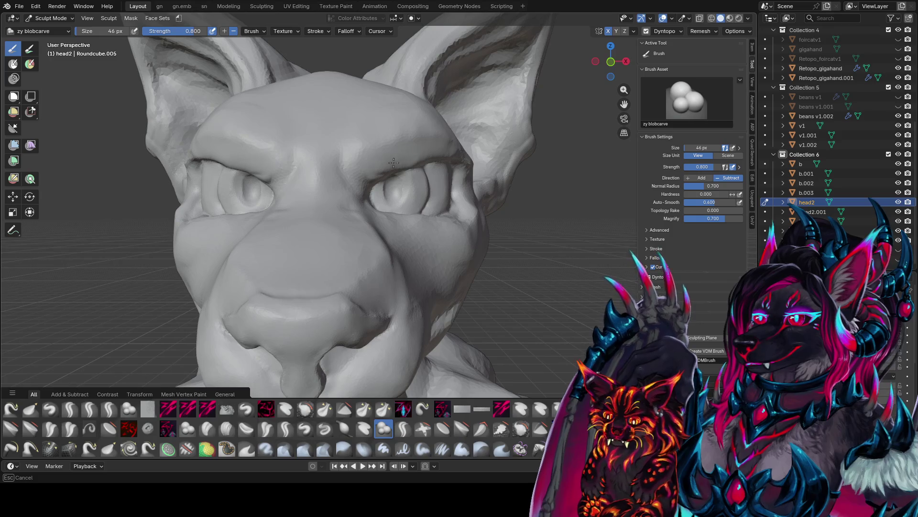
left_click_drag(388, 159, 373, 139)
key("ctrl+s")
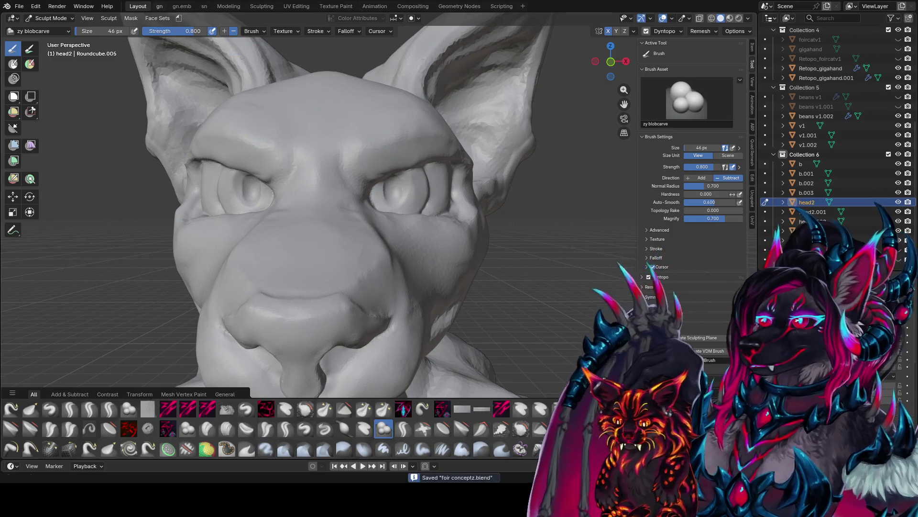
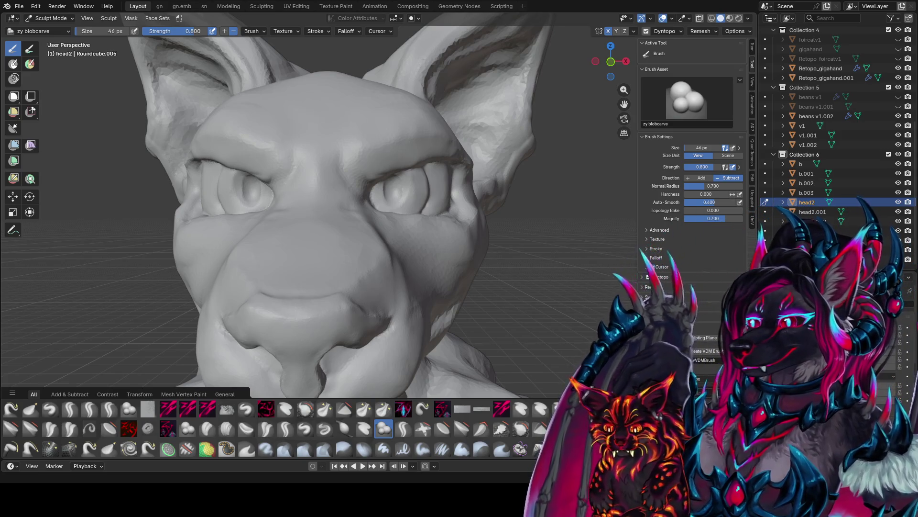
Step: Carve a mirrored crease along the brow with the zy lin displace brush using X symmetry
middle_click_drag(339, 222, 335, 222)
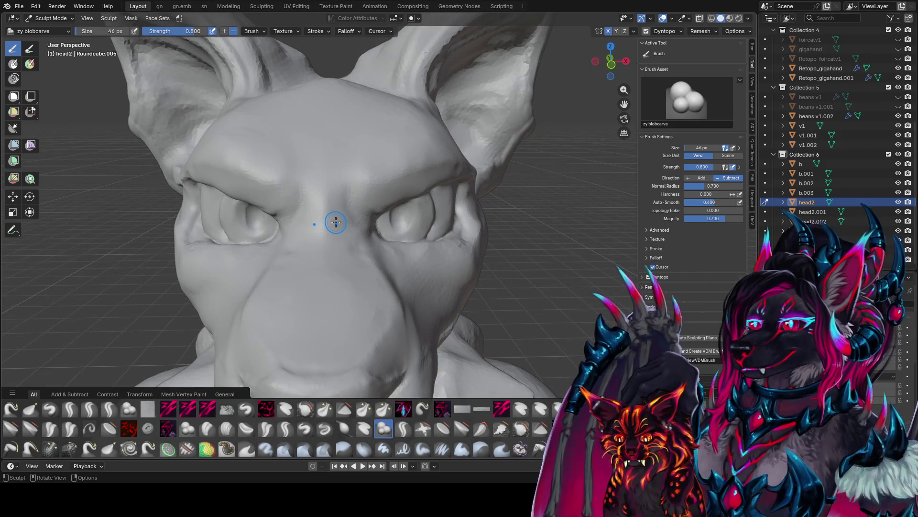
middle_click_drag(570, 204, 344, 422)
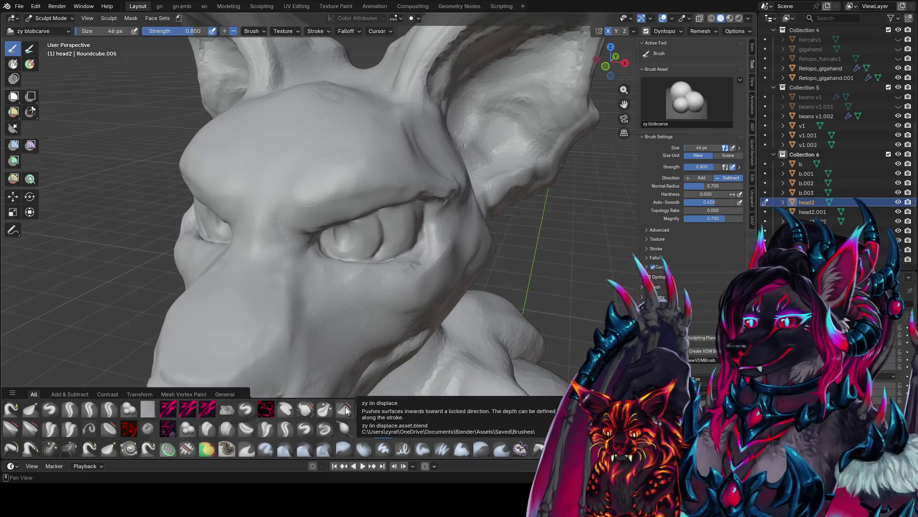
left_click(345, 410)
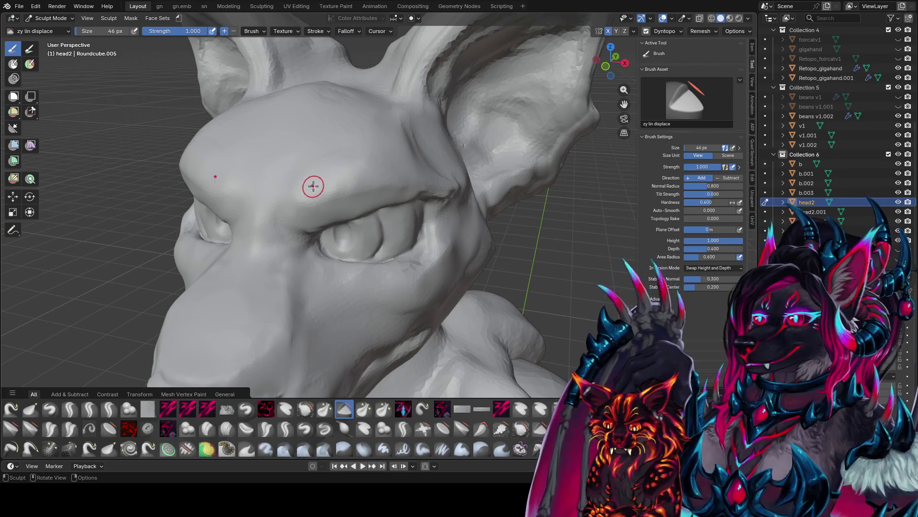
left_click_drag(313, 187, 421, 181)
middle_click_drag(421, 180, 419, 159)
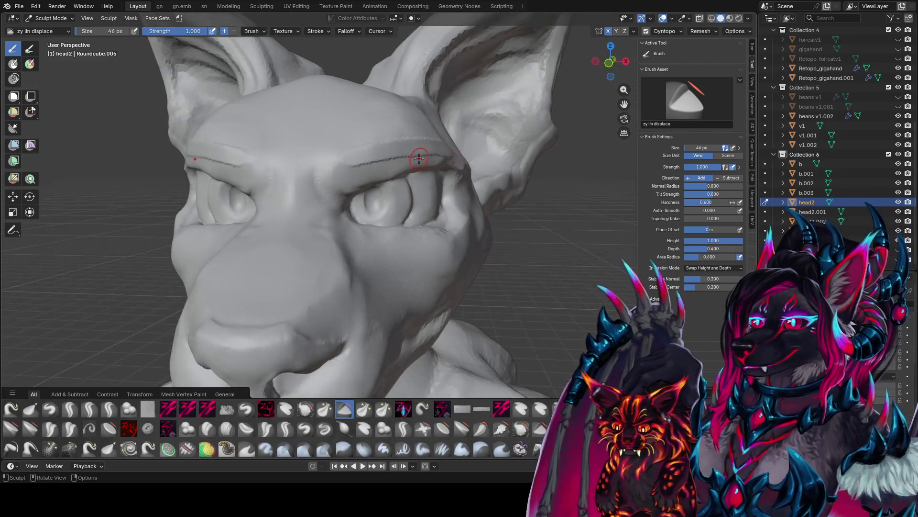
left_click_drag(419, 158, 345, 156)
mouse_move(344, 156)
middle_mouse_down()
mouse_move(410, 154)
mouse_move(373, 168)
middle_mouse_up()
Step: Shrink the brush to 24 px, touch up the brow crease, and select Clay Thumb at strength 0.5
key("f")
left_click(348, 162)
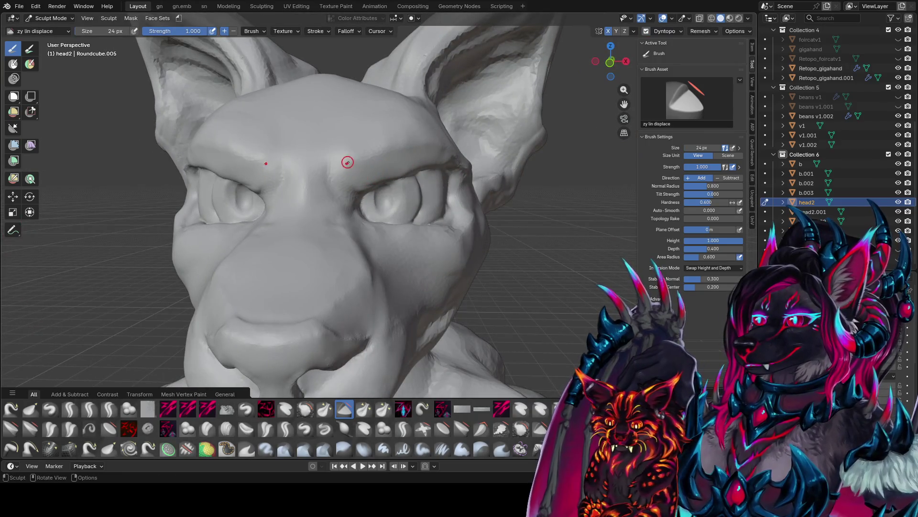
left_click_drag(348, 162, 421, 155)
middle_click_drag(421, 155, 410, 178)
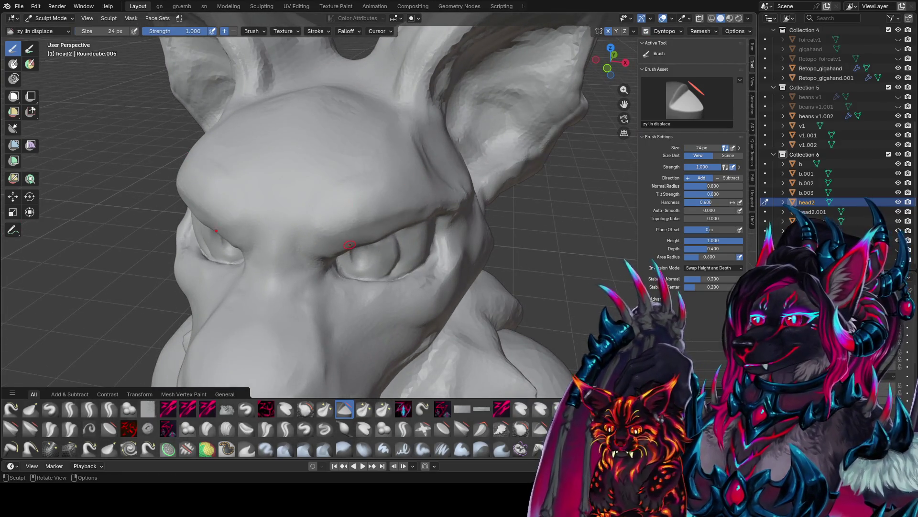
left_click(246, 428)
mouse_move(391, 208)
middle_mouse_down()
mouse_move(372, 166)
mouse_move(375, 102)
middle_mouse_up()
Step: Build up clay along the brow with Clay Thumb, resizing the brush to 72 then 48 px
key("bracketleft")
key("bracketleft")
key("bracketleft")
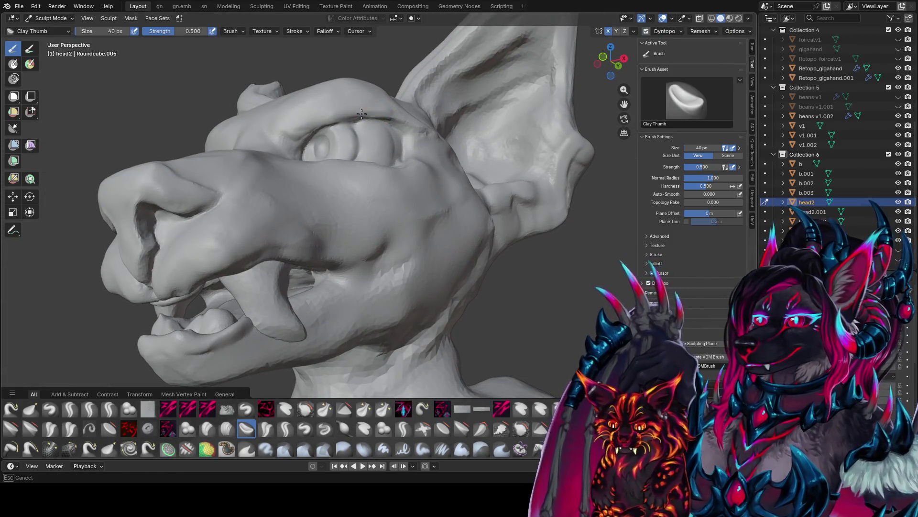
mouse_move(308, 125)
middle_mouse_down()
mouse_move(316, 161)
mouse_move(332, 145)
mouse_move(323, 140)
middle_mouse_up()
key("bracketright")
mouse_move(325, 139)
left_mouse_down()
mouse_move(378, 127)
mouse_move(433, 140)
left_mouse_up()
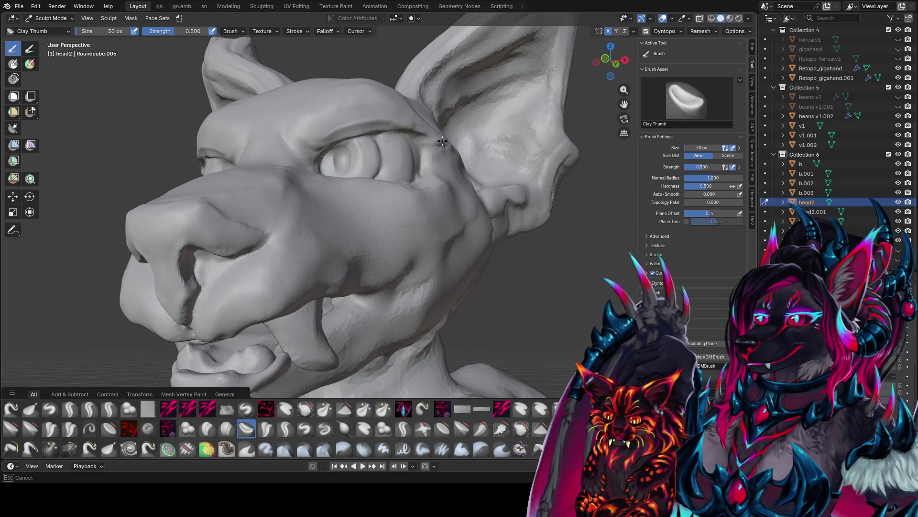
middle_click_drag(354, 134, 346, 128)
key("f")
left_click(346, 128)
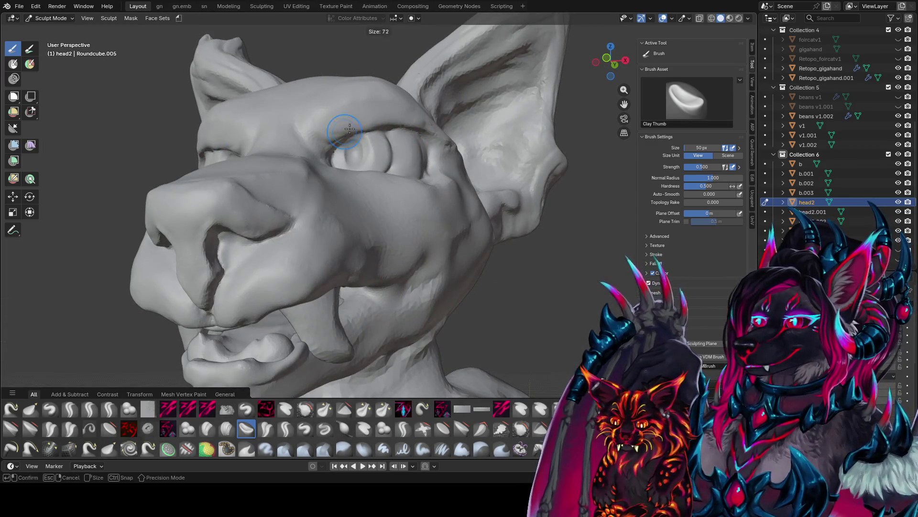
mouse_move(347, 128)
left_mouse_down()
mouse_move(402, 123)
mouse_move(428, 134)
left_mouse_up()
mouse_move(428, 133)
middle_mouse_down()
mouse_move(477, 148)
mouse_move(363, 139)
mouse_move(382, 122)
middle_mouse_up()
key("f")
left_click(401, 226)
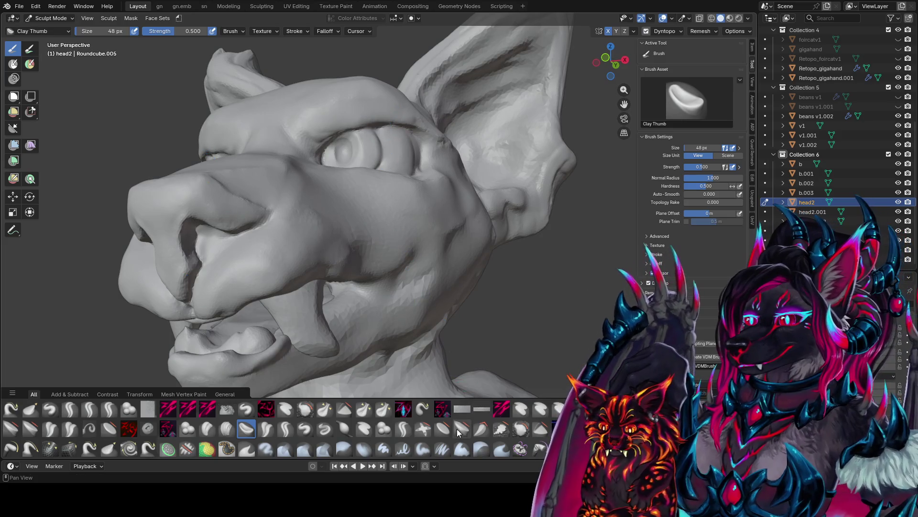
Step: Switch to the Flatten/Contrast brush and flatten the brow ridge into a heavier shelf
left_click(442, 429)
key("f")
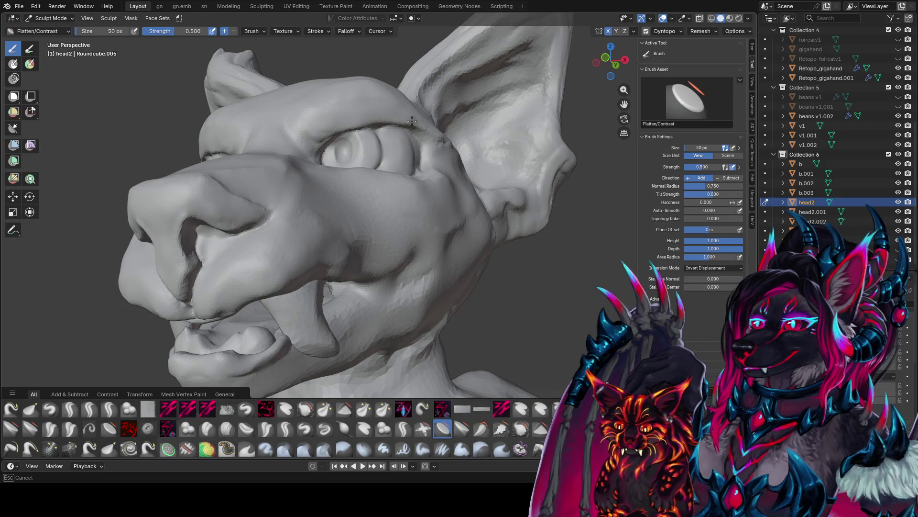
mouse_move(330, 128)
middle_mouse_down()
mouse_move(359, 150)
mouse_move(359, 170)
middle_mouse_up()
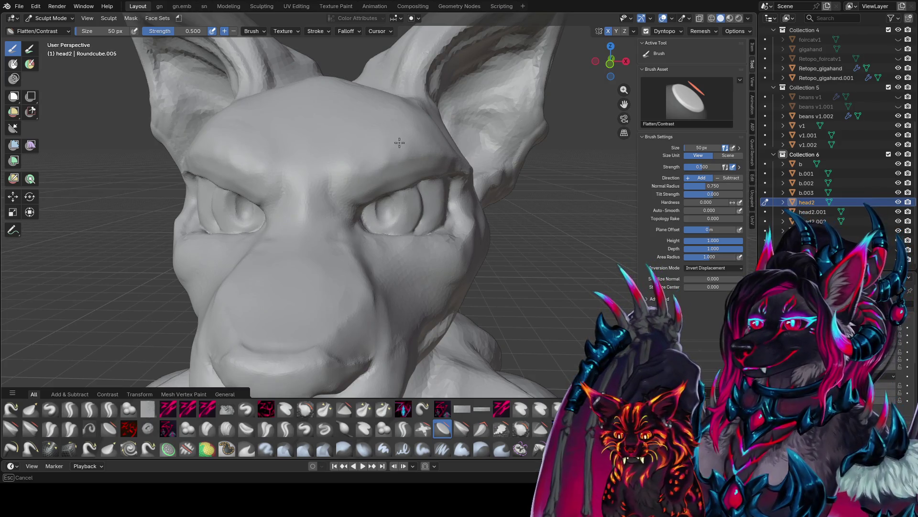
mouse_move(443, 159)
middle_mouse_down()
mouse_move(467, 153)
mouse_move(396, 181)
mouse_move(471, 132)
mouse_move(414, 184)
mouse_move(400, 185)
mouse_move(383, 165)
mouse_move(383, 198)
mouse_move(303, 123)
middle_mouse_up()
middle_click_drag(373, 115, 354, 112)
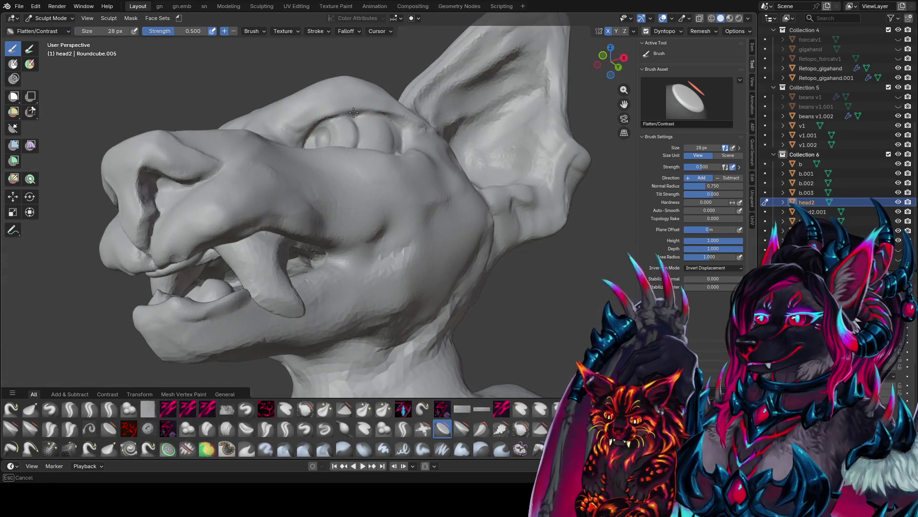
left_click_drag(331, 115, 392, 116)
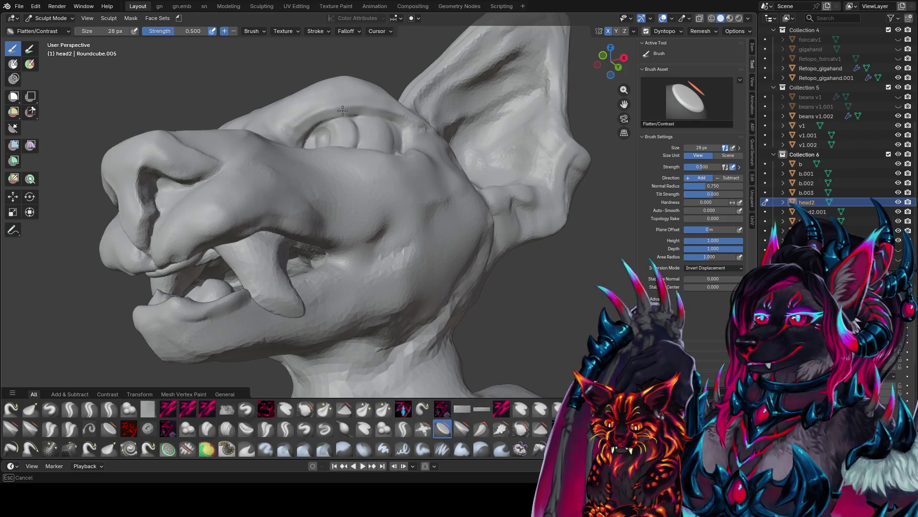
mouse_move(313, 118)
middle_mouse_down()
mouse_move(383, 122)
mouse_move(325, 141)
mouse_move(328, 127)
mouse_move(406, 182)
middle_mouse_up()
key("f")
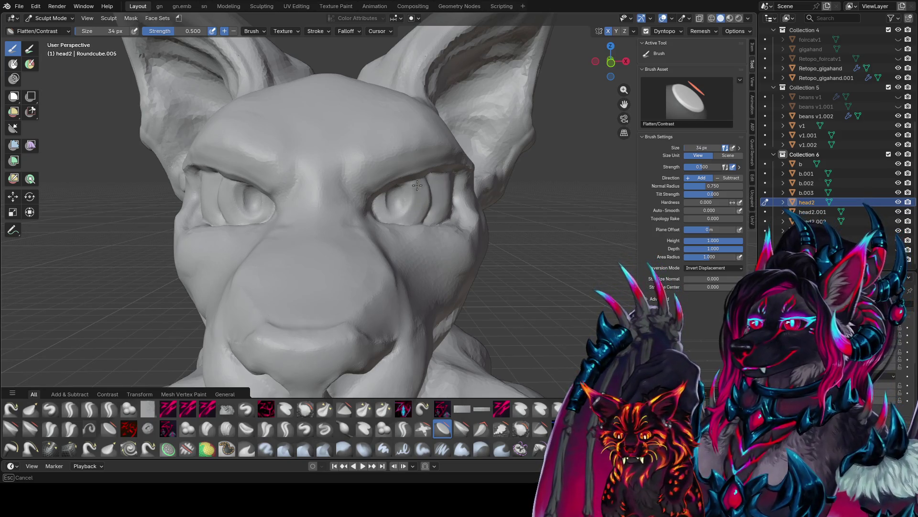
Step: Flatten the area around the right eye at 34 px, then settle the brush at 42 px
left_click(417, 185)
middle_click_drag(417, 185, 405, 192)
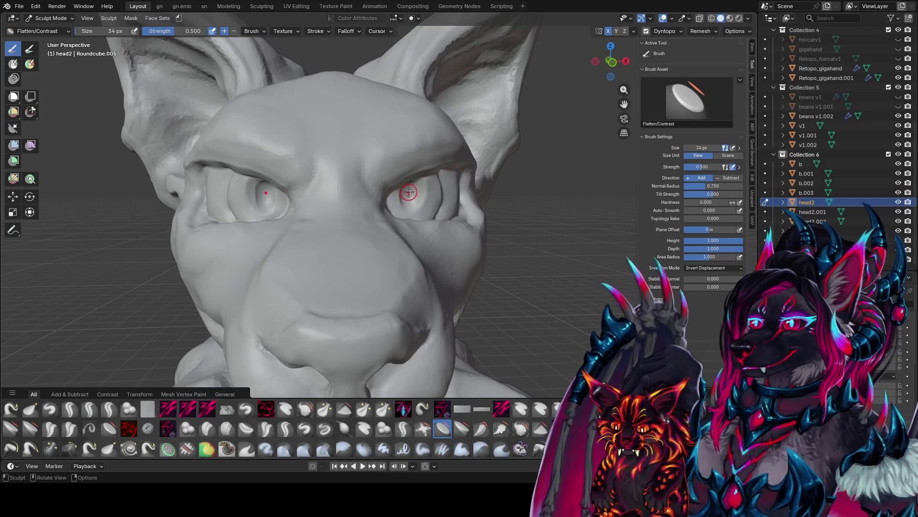
left_click_drag(411, 200, 413, 201)
mouse_move(404, 193)
middle_mouse_down()
mouse_move(321, 172)
mouse_move(369, 174)
mouse_move(368, 203)
mouse_move(421, 190)
middle_mouse_up()
key("f")
left_click(353, 174)
key("f")
left_click(415, 176)
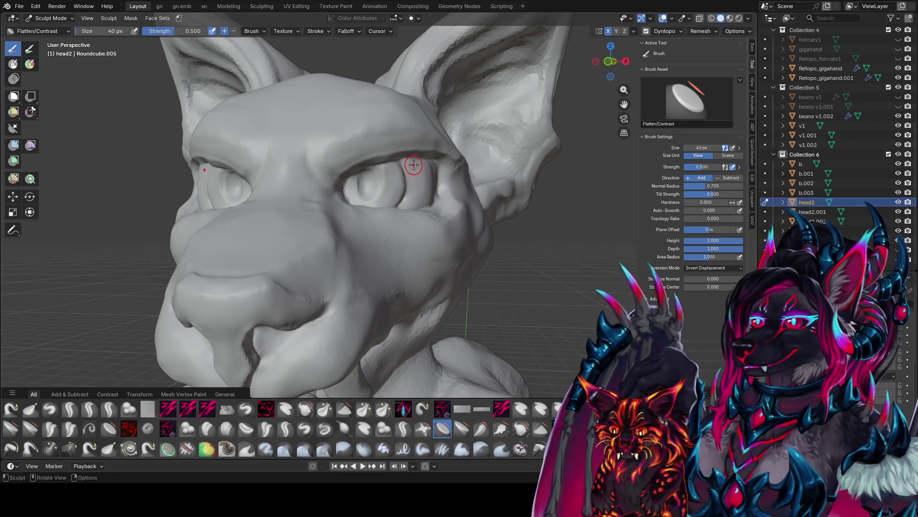
left_click(411, 199)
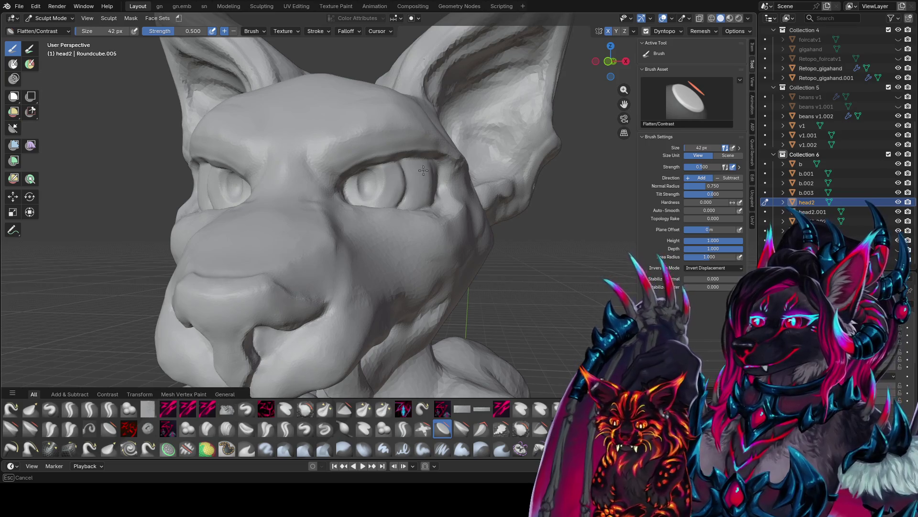
Step: With a 28 px brush, flatten and smooth around the eye into a firmer eyelid
mouse_move(426, 197)
middle_mouse_down()
mouse_move(307, 191)
mouse_move(379, 188)
middle_mouse_up()
scroll(379, 189, "up", 2)
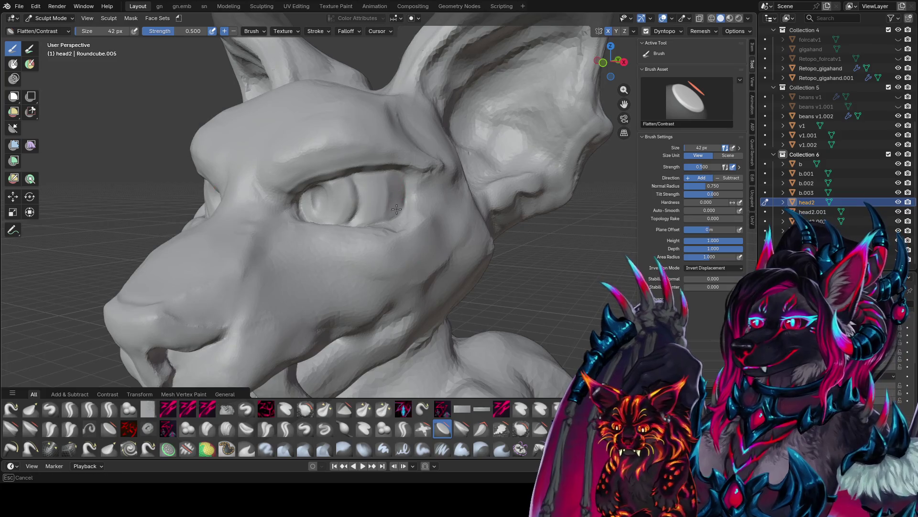
mouse_move(398, 208)
middle_mouse_down()
mouse_move(399, 149)
mouse_move(385, 116)
middle_mouse_up()
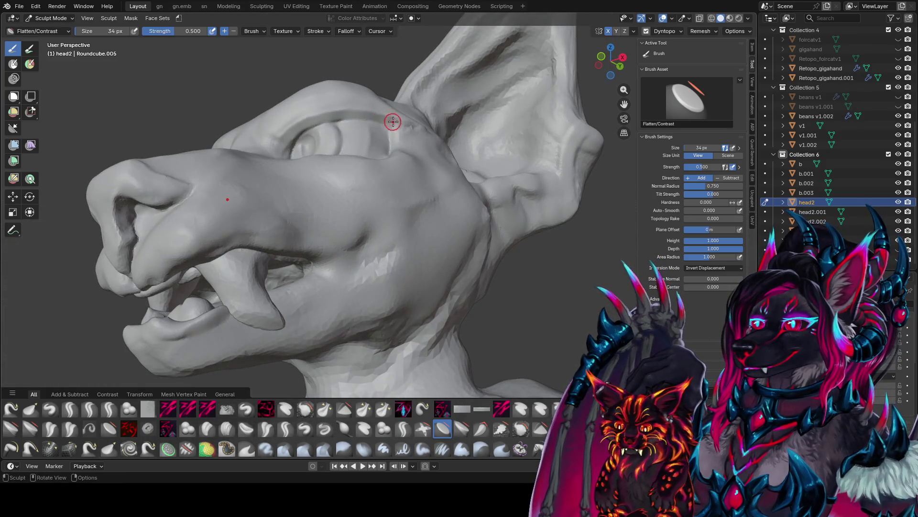
key("f")
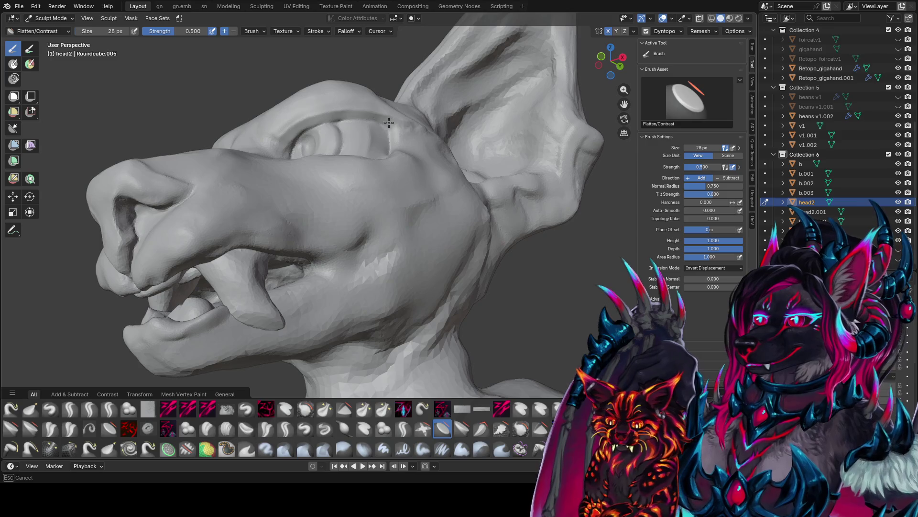
mouse_move(369, 112)
middle_mouse_down()
mouse_move(486, 176)
mouse_move(456, 277)
middle_mouse_up()
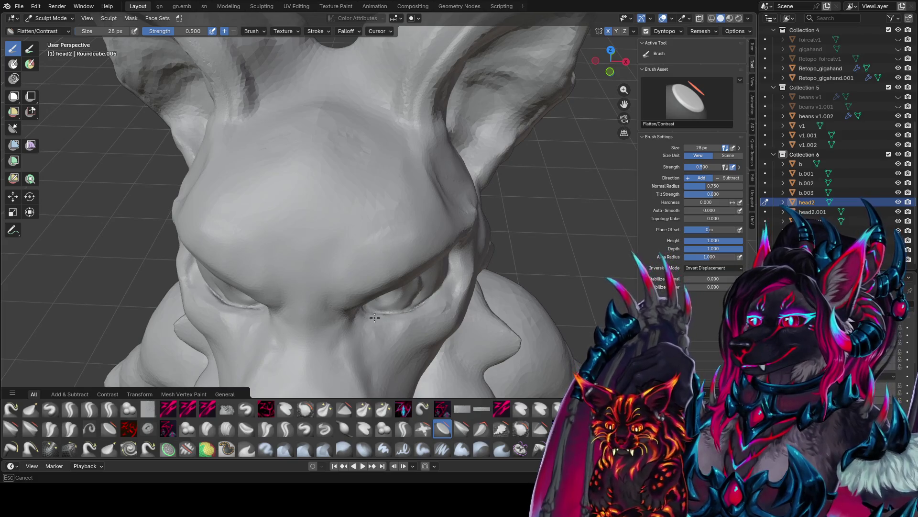
middle_click_drag(452, 284, 527, 209)
left_click_drag(441, 180, 431, 195)
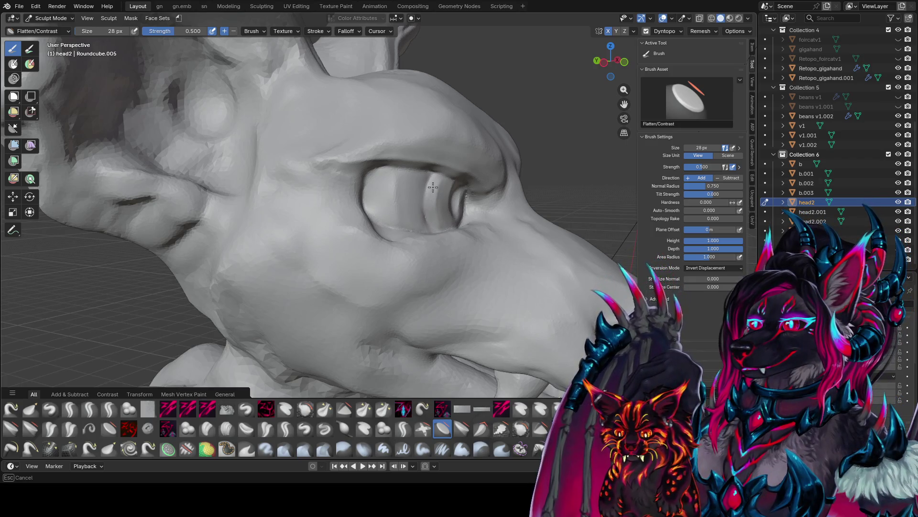
middle_click_drag(430, 228, 397, 187)
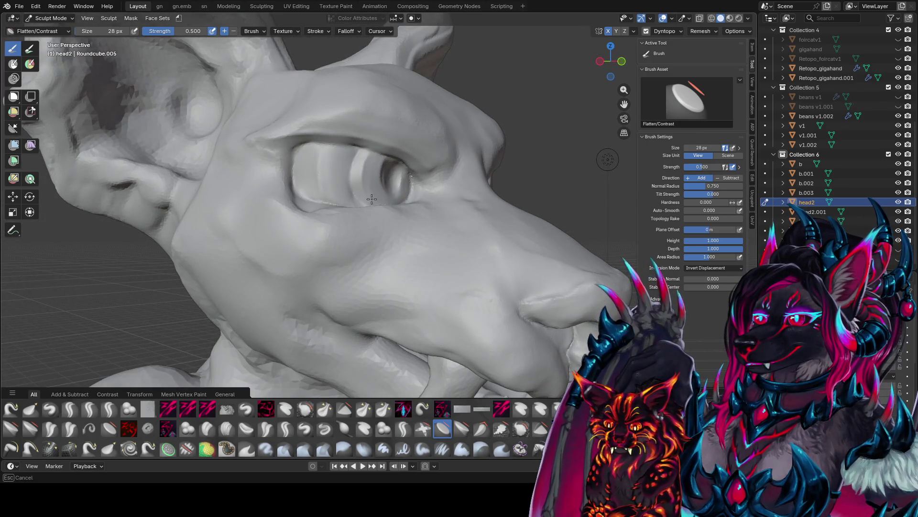
left_click_drag(372, 160, 373, 170)
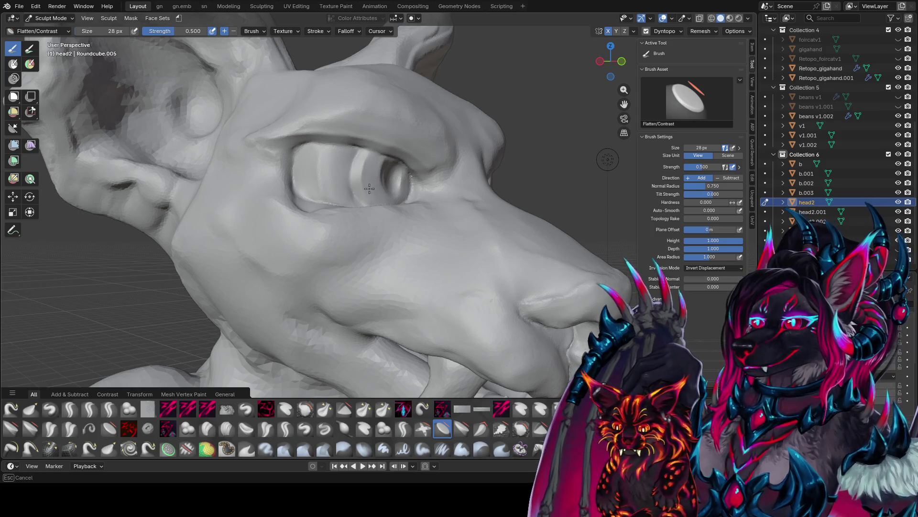
mouse_move(369, 189)
middle_mouse_down()
mouse_move(348, 174)
mouse_move(328, 191)
mouse_move(234, 194)
mouse_move(380, 180)
mouse_move(403, 168)
mouse_move(363, 182)
mouse_move(404, 180)
middle_mouse_up()
Step: Resize the brush from 44 to 40 then 54 px and flatten the area below the eye
key("f")
left_click(390, 164)
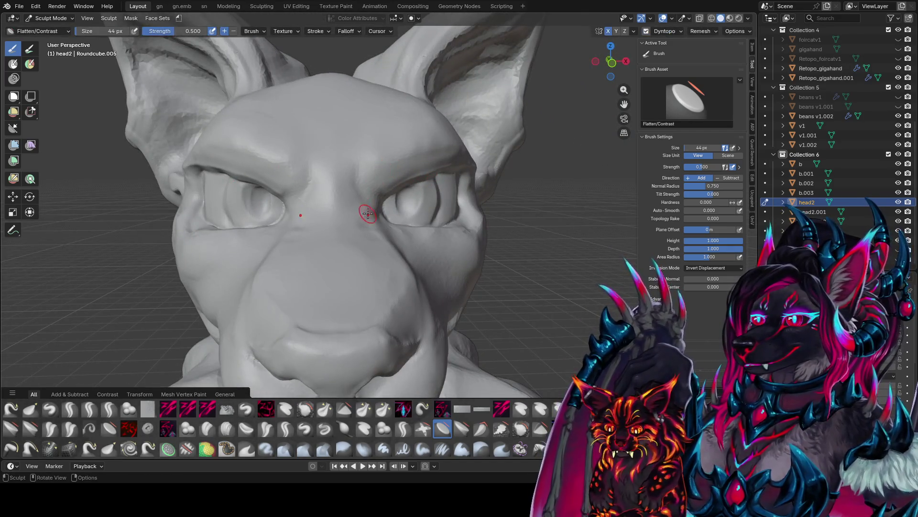
mouse_move(367, 213)
middle_mouse_down()
mouse_move(353, 199)
mouse_move(350, 163)
mouse_move(336, 153)
mouse_move(354, 162)
mouse_move(227, 243)
mouse_move(301, 287)
middle_mouse_up()
key("bracketleft")
mouse_move(420, 248)
middle_mouse_down()
mouse_move(414, 228)
mouse_move(439, 276)
middle_mouse_up()
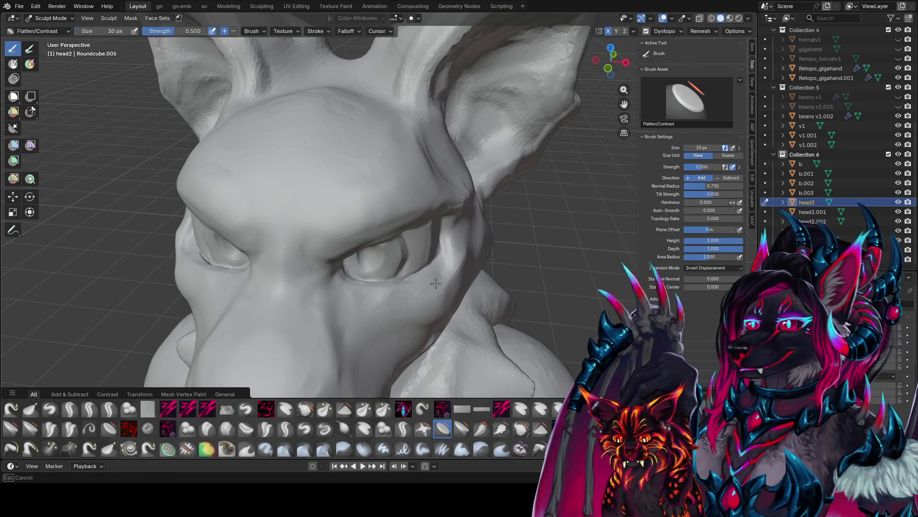
key("f")
left_click(446, 267)
left_click_drag(446, 267, 419, 288)
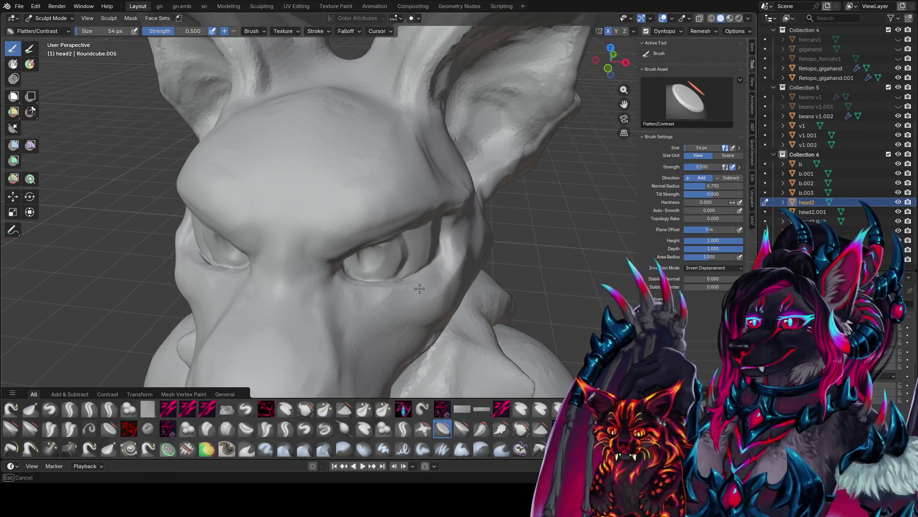
Step: Enlarge the brush to 68 px and save the sculpt as foir conceptz.blend
middle_click_drag(449, 279, 426, 248)
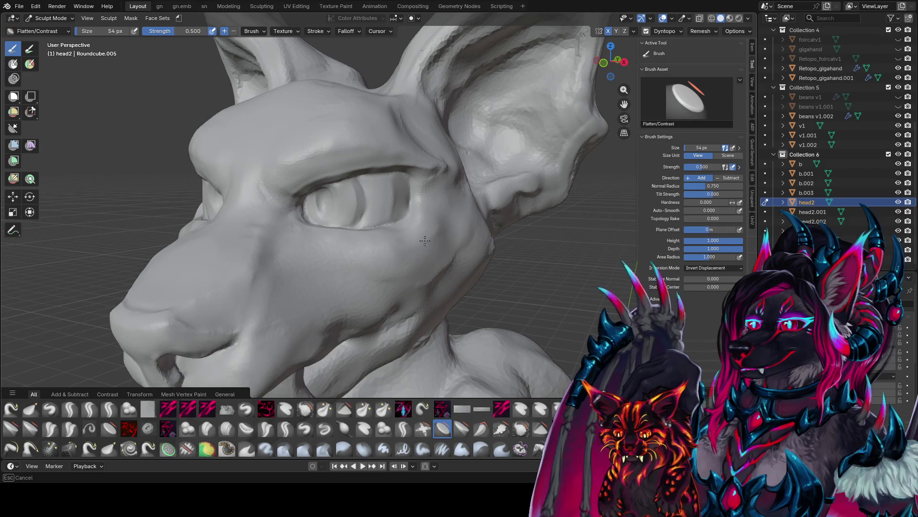
middle_click_drag(425, 241, 449, 242)
key("f")
left_click(453, 243)
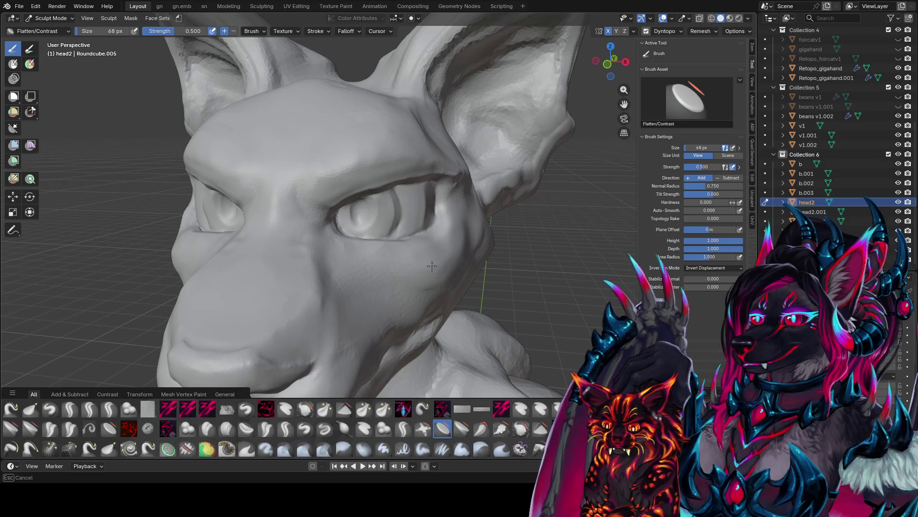
middle_click_drag(465, 240, 450, 234)
key("q")
key("Escape")
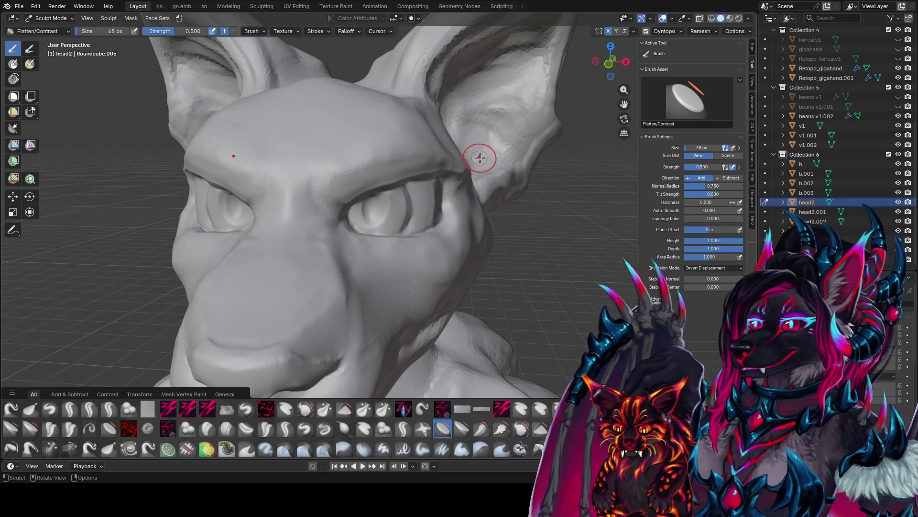
scroll(478, 153, "down", 8)
middle_click_drag(477, 154, 514, 183)
key("ctrl+s")
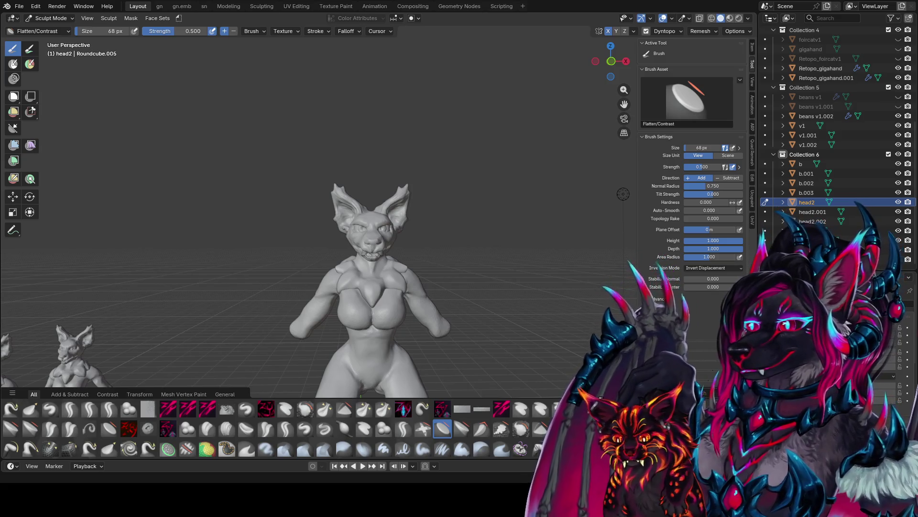
Step: Pull and reshape the eye region of head2 with the Elastic Grab brush from a front view
mouse_move(378, 287)
middle_mouse_down()
mouse_move(311, 272)
mouse_move(383, 216)
mouse_move(450, 211)
mouse_move(399, 211)
mouse_move(538, 158)
mouse_move(461, 208)
mouse_move(447, 189)
mouse_move(441, 199)
mouse_move(436, 173)
middle_mouse_up()
key("ctrl+s")
key("KP_1")
key("g")
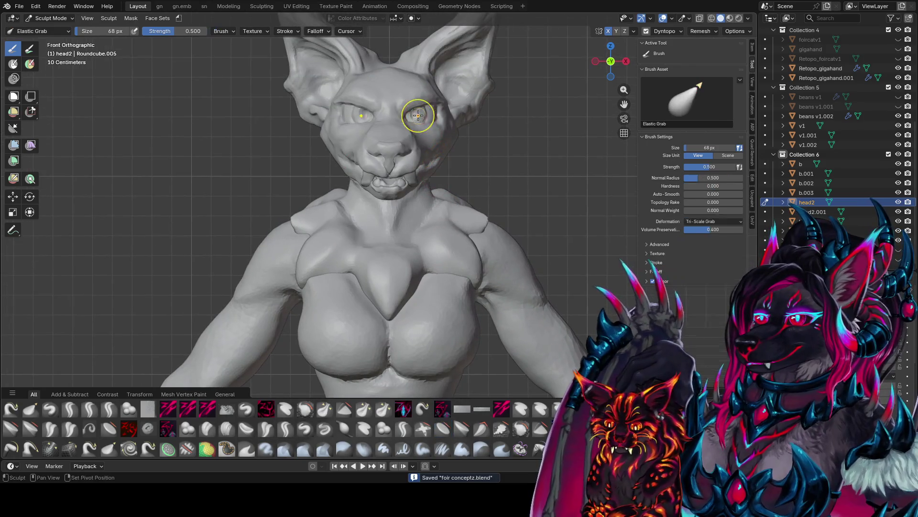
left_click_drag(400, 109, 421, 118)
mouse_move(421, 118)
middle_mouse_down()
mouse_move(469, 168)
mouse_move(507, 182)
mouse_move(456, 189)
mouse_move(476, 190)
middle_mouse_up()
scroll(476, 190, "down", 4)
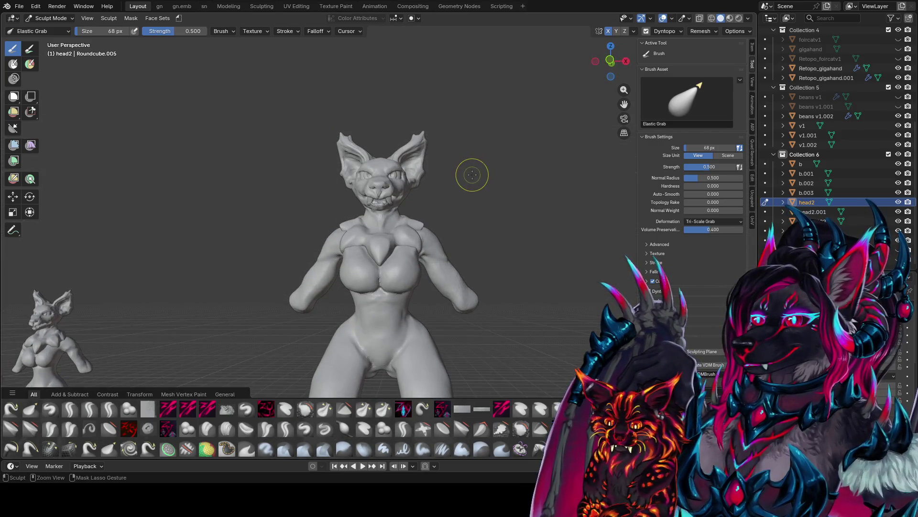
key("ctrl+s")
mouse_move(472, 175)
middle_mouse_down()
mouse_move(540, 205)
mouse_move(558, 201)
mouse_move(461, 188)
mouse_move(443, 228)
mouse_move(359, 224)
middle_mouse_up()
Step: Save a new copy of the file as foir conceptz1.blend
key("ctrl+s")
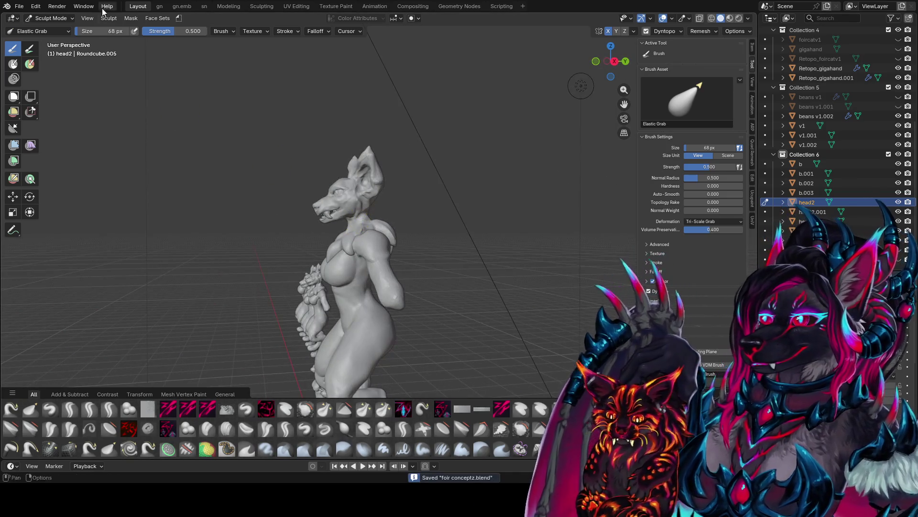
left_click(19, 6)
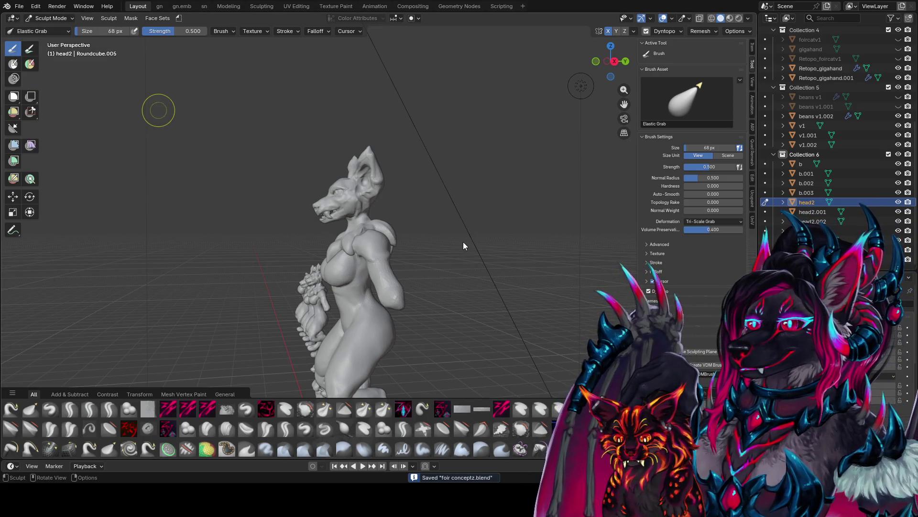
key("Return")
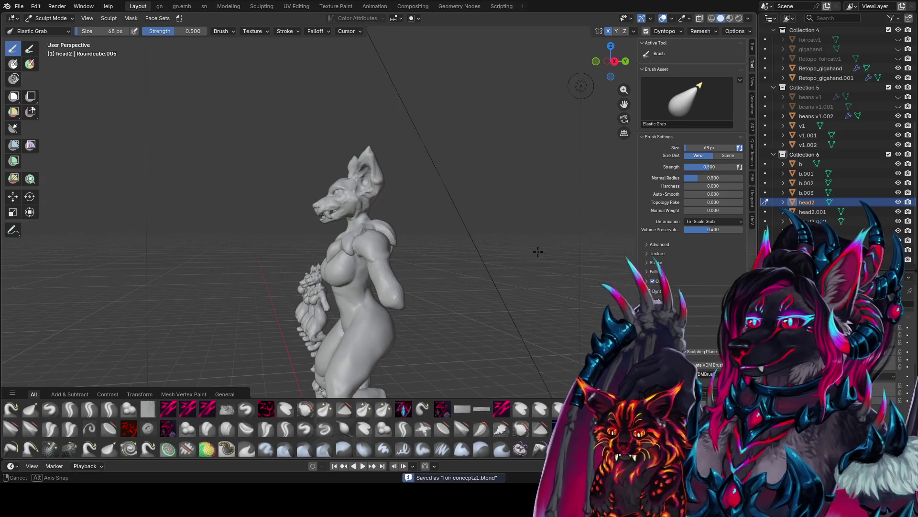
middle_click_drag(158, 107, 216, 110)
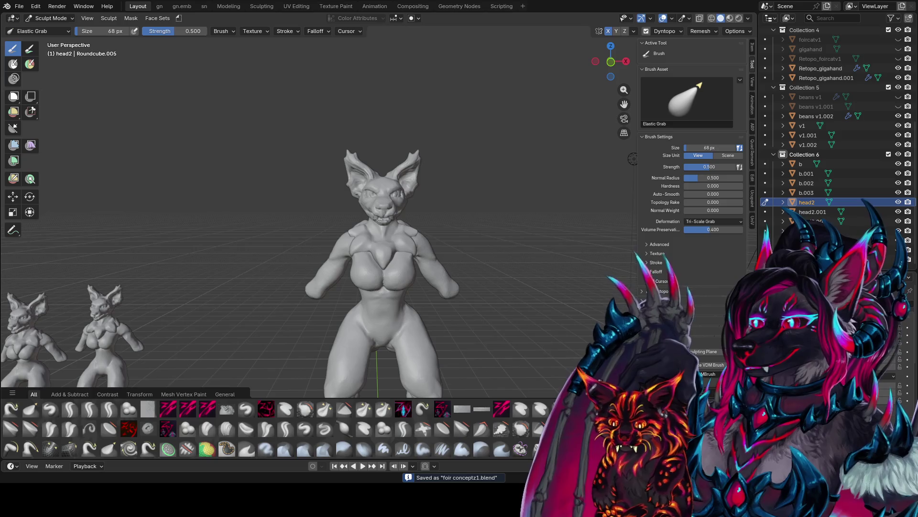
mouse_move(26, 316)
middle_mouse_down()
mouse_move(275, 321)
mouse_move(332, 296)
mouse_move(507, 289)
mouse_move(379, 215)
mouse_move(391, 221)
middle_mouse_up()
scroll(379, 215, "up", 3)
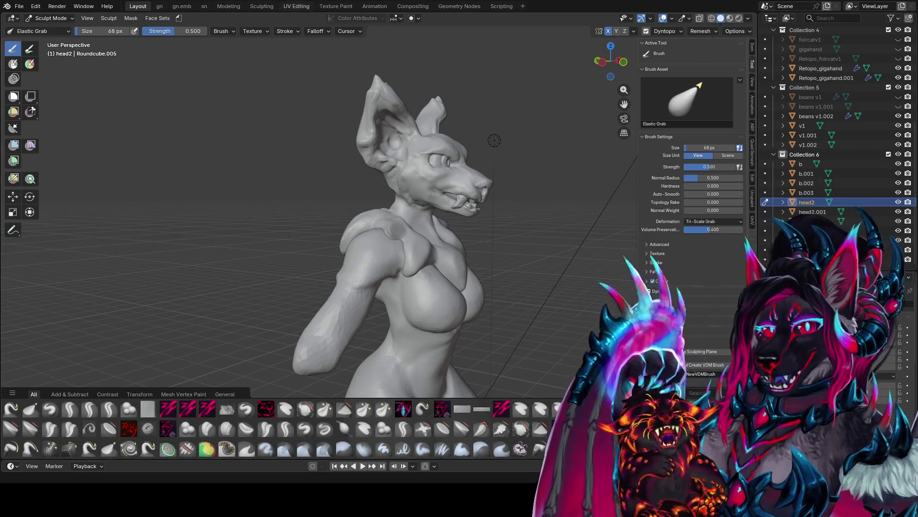
Step: Review the figure's chest and torso from several angles, saving the file along the way
mouse_move(264, 150)
middle_mouse_down()
mouse_move(361, 123)
mouse_move(360, 153)
middle_mouse_up()
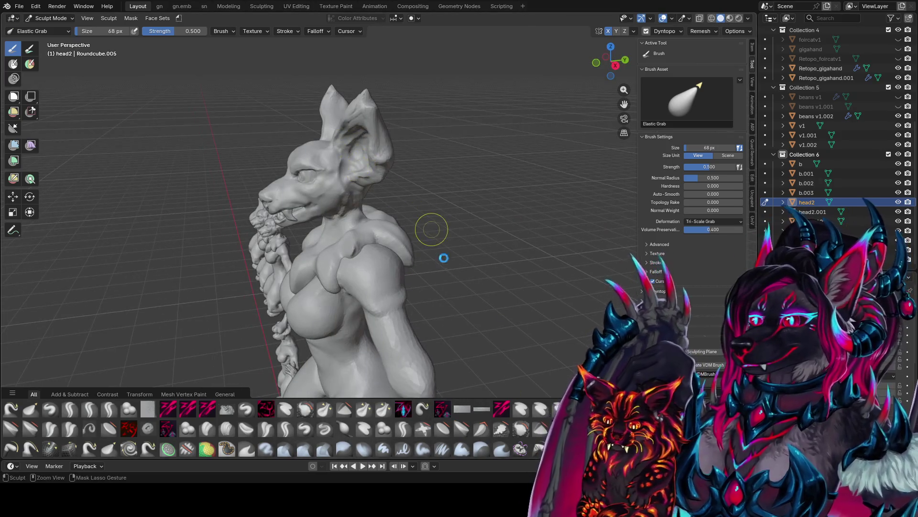
key("ctrl+s")
mouse_move(430, 225)
middle_mouse_down()
mouse_move(388, 249)
mouse_move(379, 92)
mouse_move(589, 97)
middle_mouse_up()
scroll(550, 129, "down", 1)
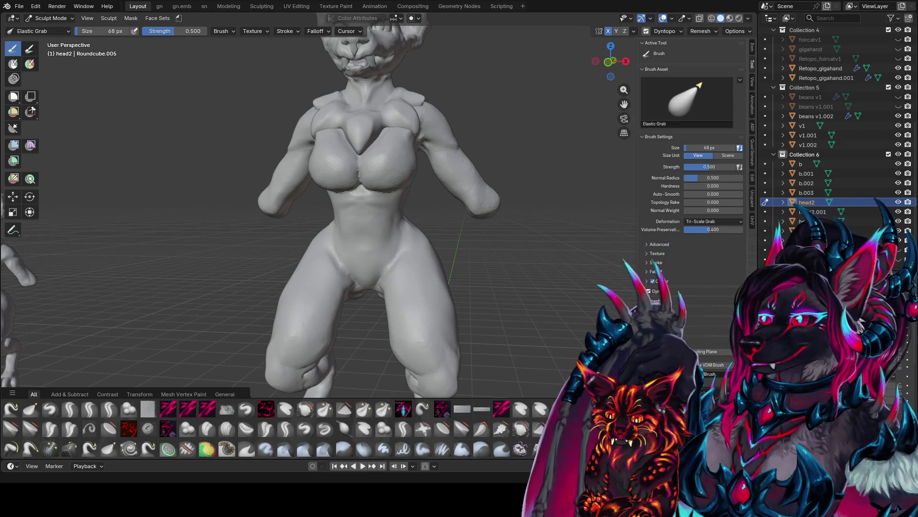
mouse_move(357, 188)
middle_mouse_down()
mouse_move(307, 194)
mouse_move(357, 188)
middle_mouse_up()
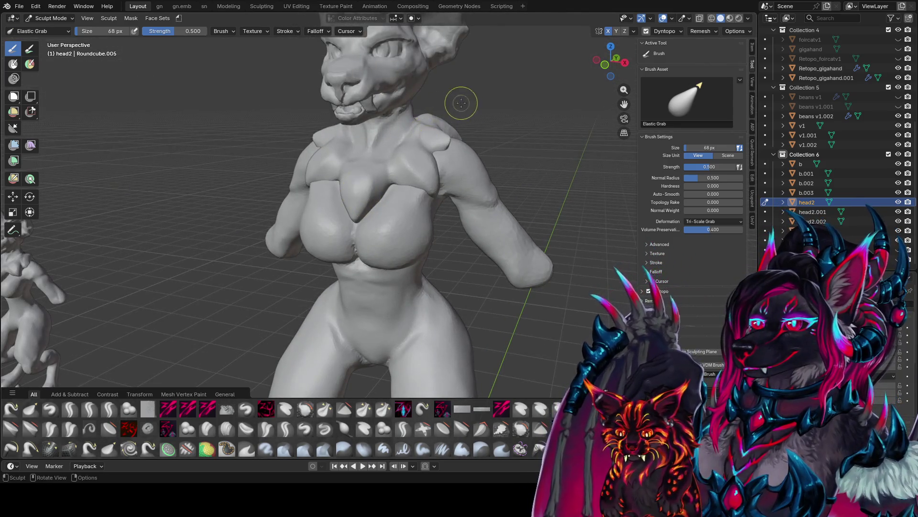
middle_click_drag(461, 99, 470, 69)
key("ctrl+s")
mouse_move(437, 102)
middle_mouse_down()
mouse_move(365, 131)
mouse_move(399, 143)
mouse_move(400, 113)
middle_mouse_up()
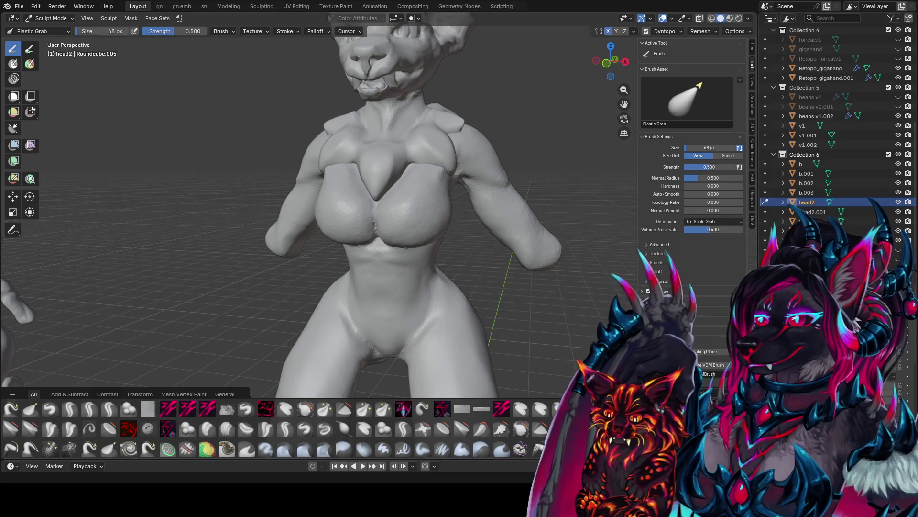
scroll(144, 353, "up", 5)
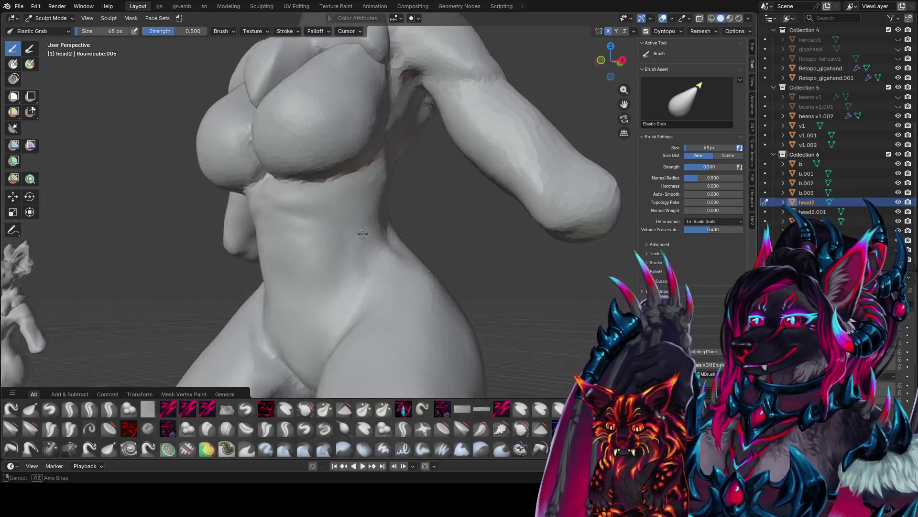
middle_click_drag(143, 353, 338, 219)
Step: Pick the zypolish brush from Quick Favorites and run a polish stroke over the torso
key("q")
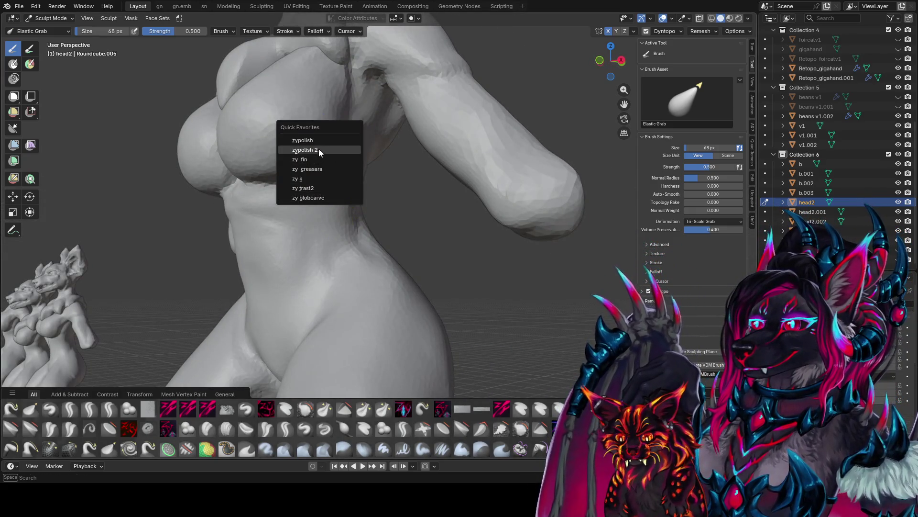
left_click(320, 152)
middle_click_drag(319, 152, 266, 181)
mouse_move(266, 181)
left_mouse_down()
mouse_move(226, 196)
mouse_move(264, 201)
left_mouse_up()
Step: Switch sculpting to body mesh b, shrink the brush to 56 px, and polish the cleavage
key("alt+q")
scroll(266, 206, "up", 2)
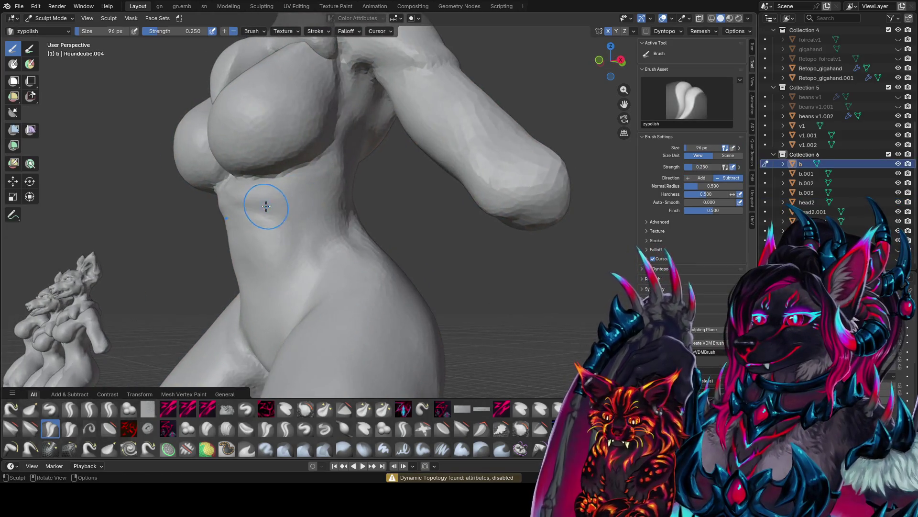
mouse_move(272, 206)
middle_mouse_down()
mouse_move(576, 200)
mouse_move(554, 188)
middle_mouse_up()
key("bracketleft")
key("bracketleft")
mouse_move(553, 188)
left_mouse_down()
mouse_move(537, 195)
mouse_move(574, 189)
left_mouse_up()
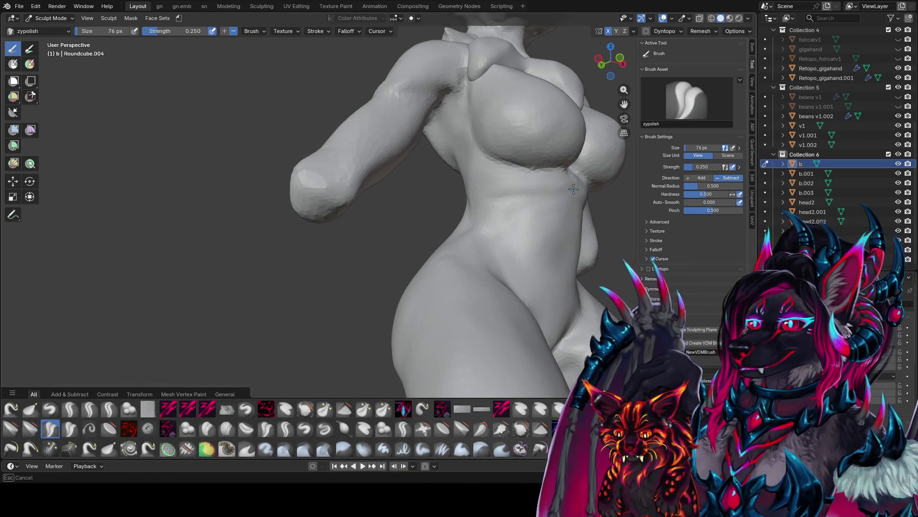
mouse_move(522, 195)
middle_mouse_down()
mouse_move(451, 211)
mouse_move(424, 199)
mouse_move(391, 248)
mouse_move(437, 180)
middle_mouse_up()
key("bracketleft")
key("bracketleft")
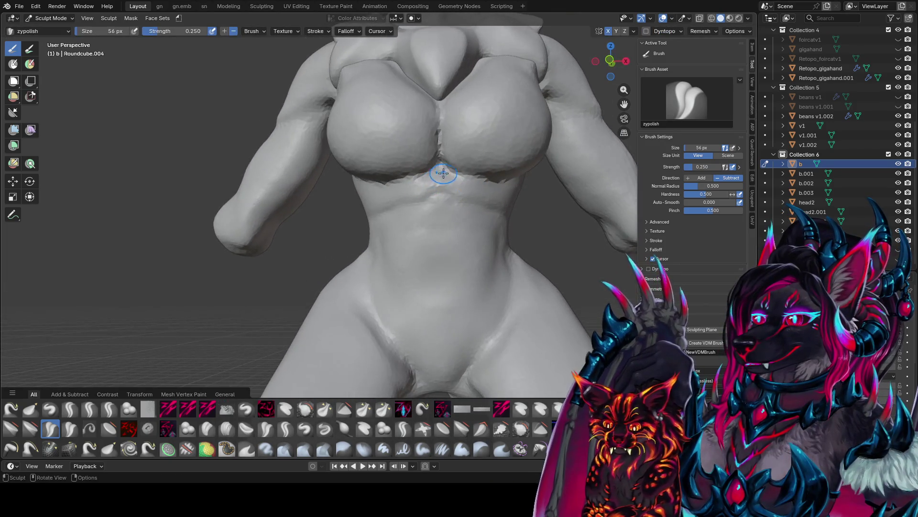
mouse_move(437, 139)
left_mouse_down()
mouse_move(440, 119)
mouse_move(440, 135)
left_mouse_up()
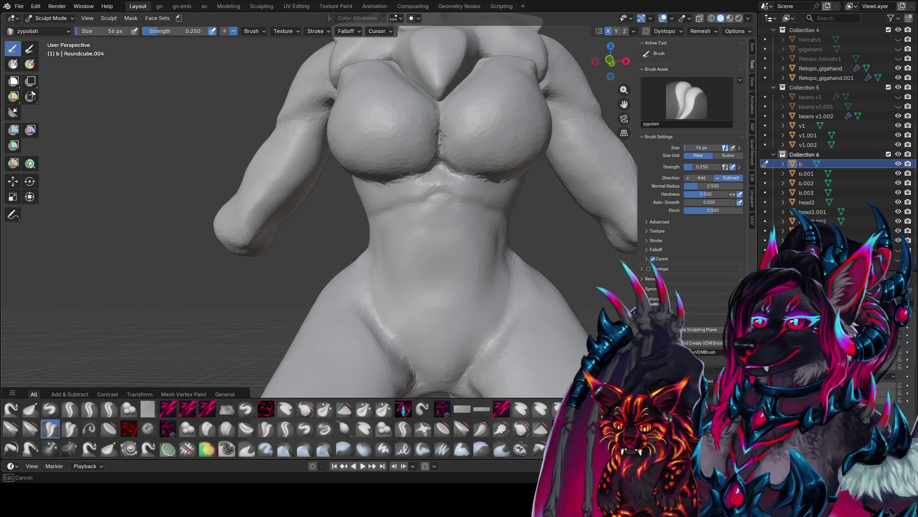
mouse_move(444, 124)
middle_mouse_down()
mouse_move(422, 133)
mouse_move(406, 197)
middle_mouse_up()
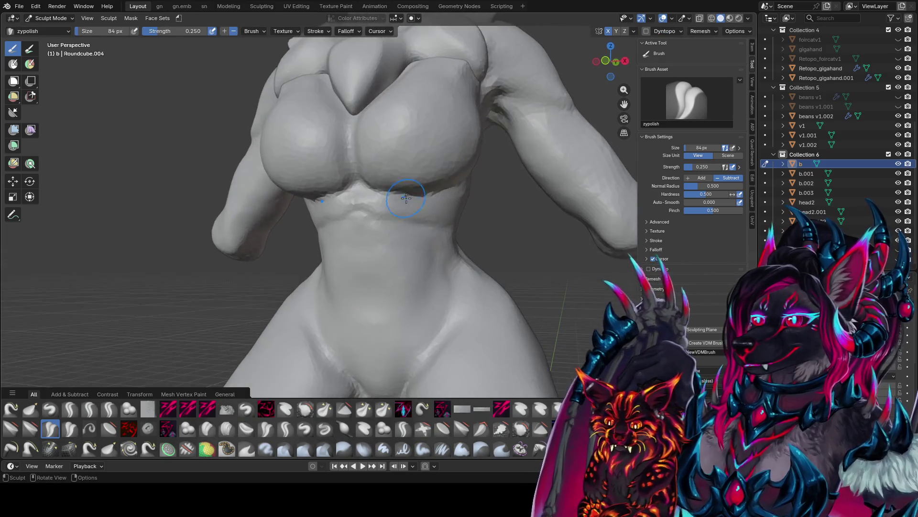
mouse_move(348, 132)
middle_mouse_down()
mouse_move(231, 160)
mouse_move(498, 133)
mouse_move(537, 142)
mouse_move(537, 150)
mouse_move(425, 186)
middle_mouse_up()
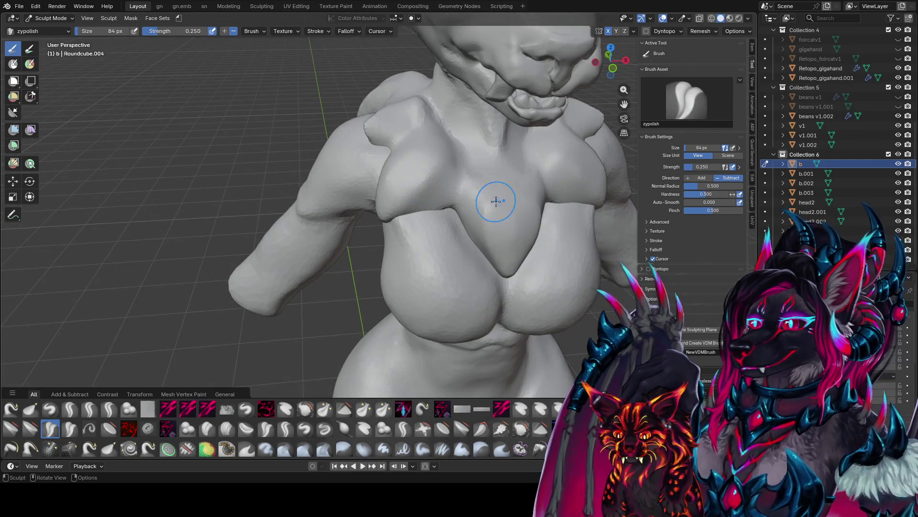
scroll(496, 200, "down", 8)
mouse_move(496, 201)
middle_mouse_down()
mouse_move(322, 187)
mouse_move(513, 239)
mouse_move(534, 207)
mouse_move(721, 187)
mouse_move(283, 177)
mouse_move(472, 187)
middle_mouse_up()
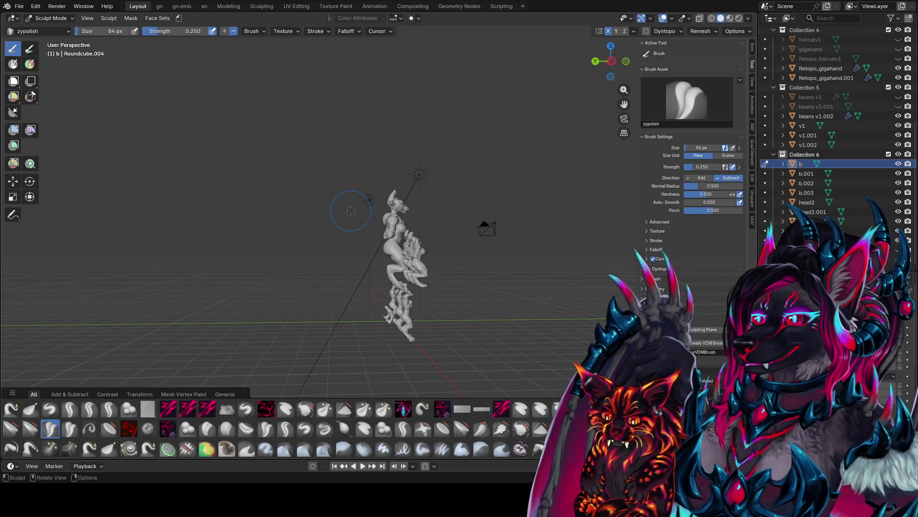
Step: Check the front and right orthographic views, save, and return to Object Mode
key("KP_1")
key("KP_3")
key("ctrl+s")
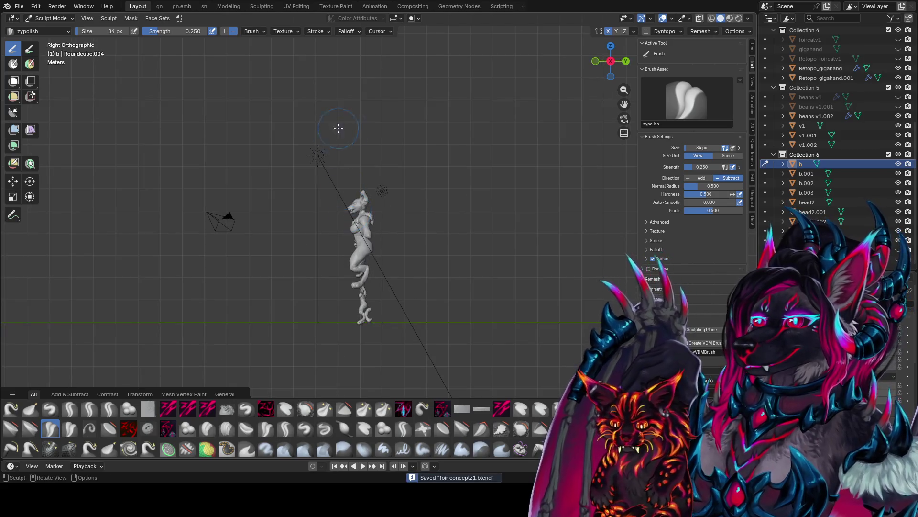
scroll(420, 223, "up", 4)
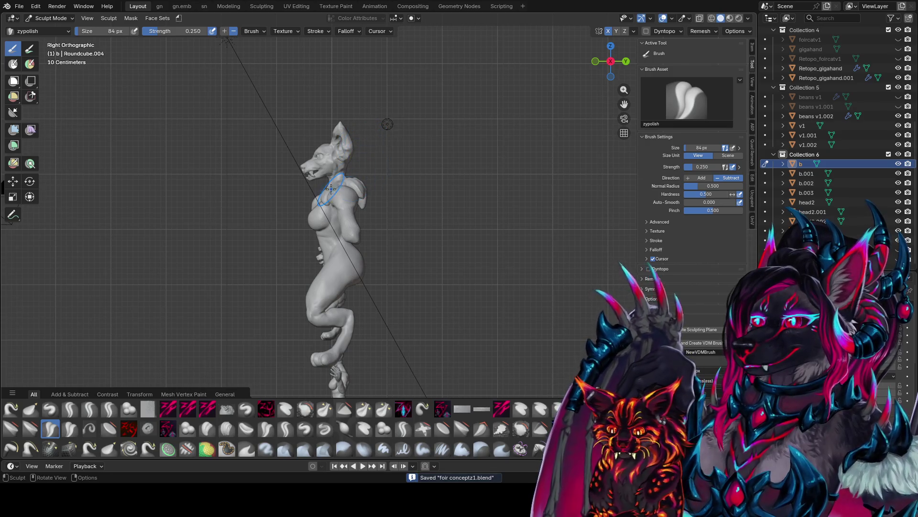
middle_click_drag(324, 193, 407, 196)
scroll(492, 201, "up", 3)
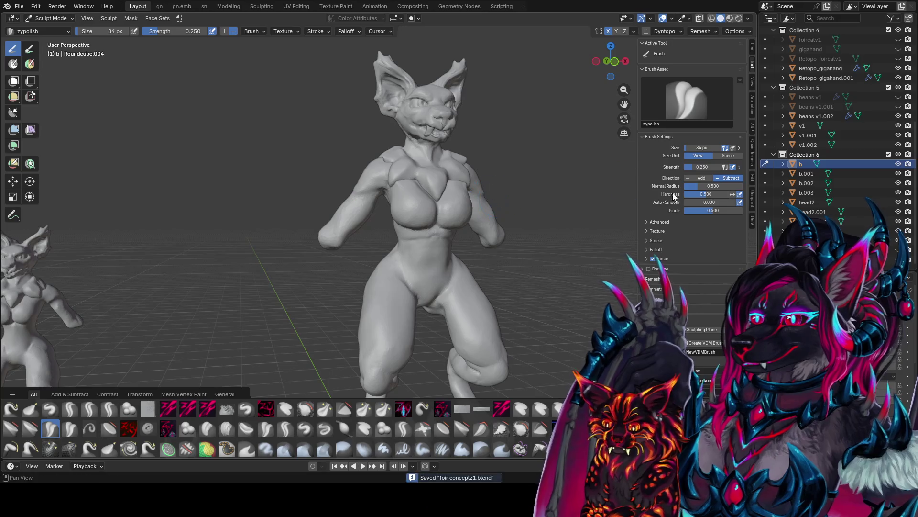
key("ctrl+Tab")
Step: Add a torus to the scene and raise it along Z to the neck and shoulders
left_click(471, 158)
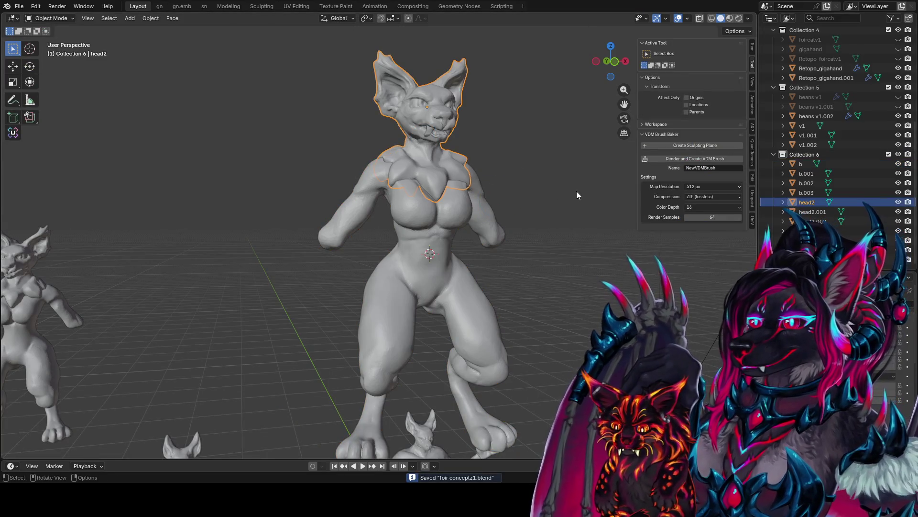
left_click(576, 192)
key("shift+a")
left_click(549, 179)
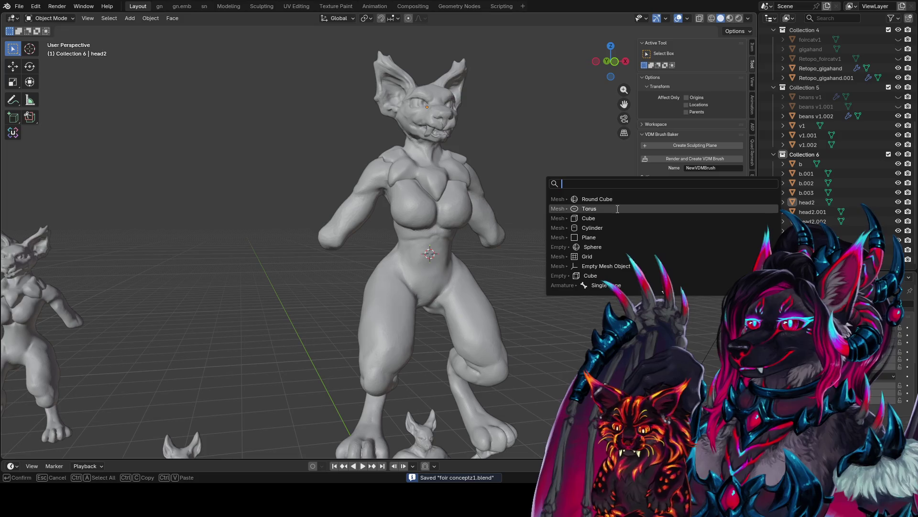
left_click(617, 209)
scroll(514, 226, "down", 3)
key("g")
key("z")
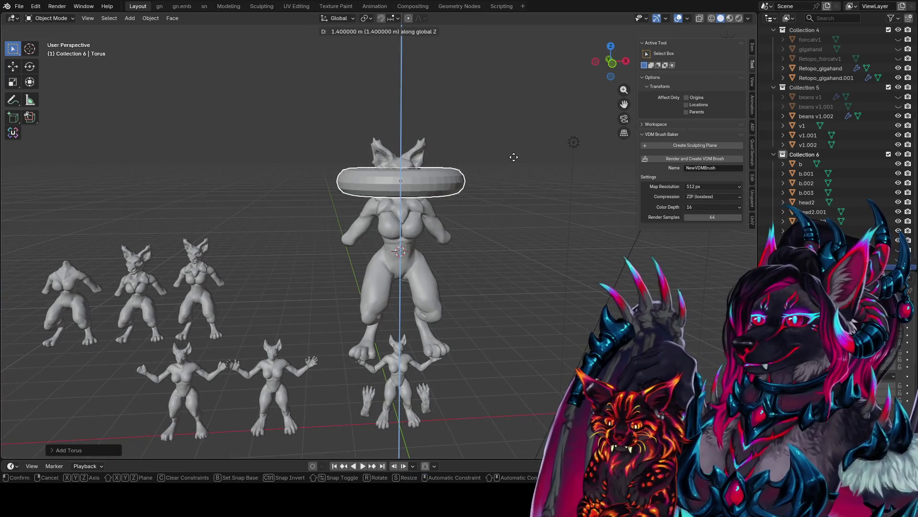
left_click(526, 215)
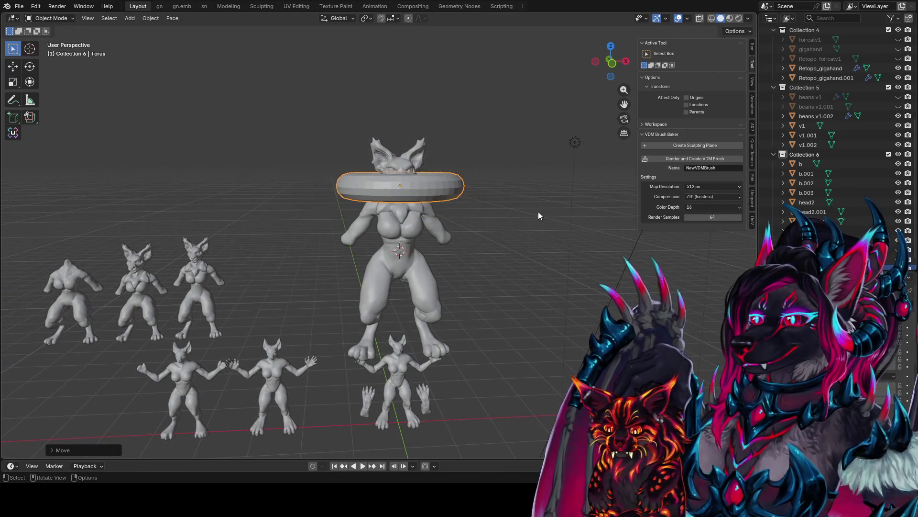
Step: In Edit Mode, shrink the torus to about a third and stretch it taller
key("Tab")
key("s")
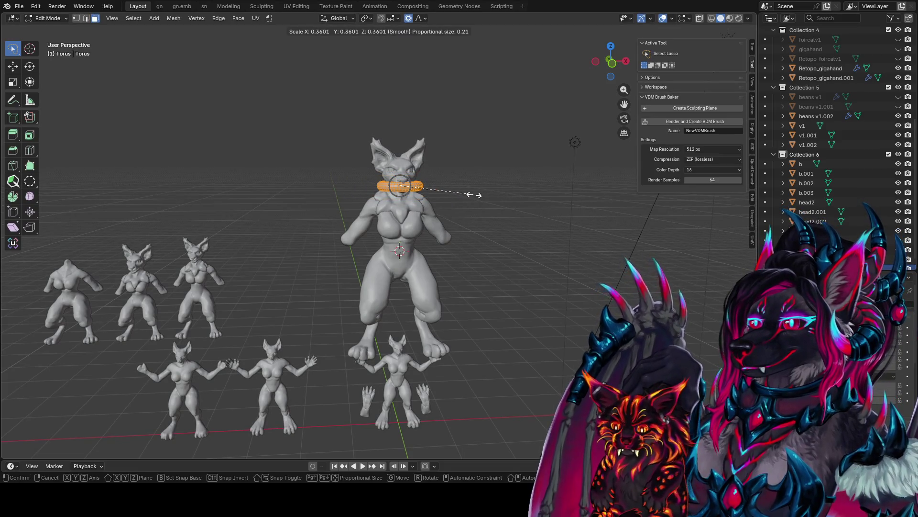
left_click(471, 194)
key("s")
key("shift+z")
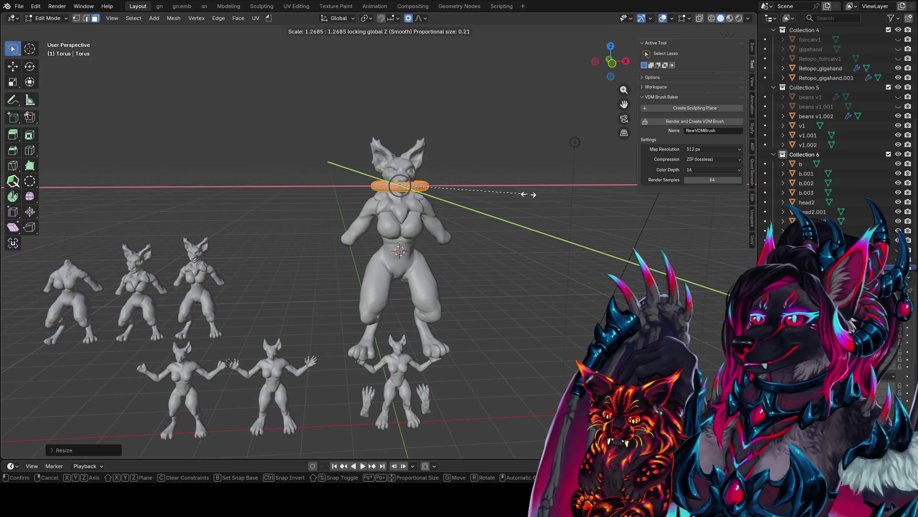
left_click(529, 194)
key("s")
key("z")
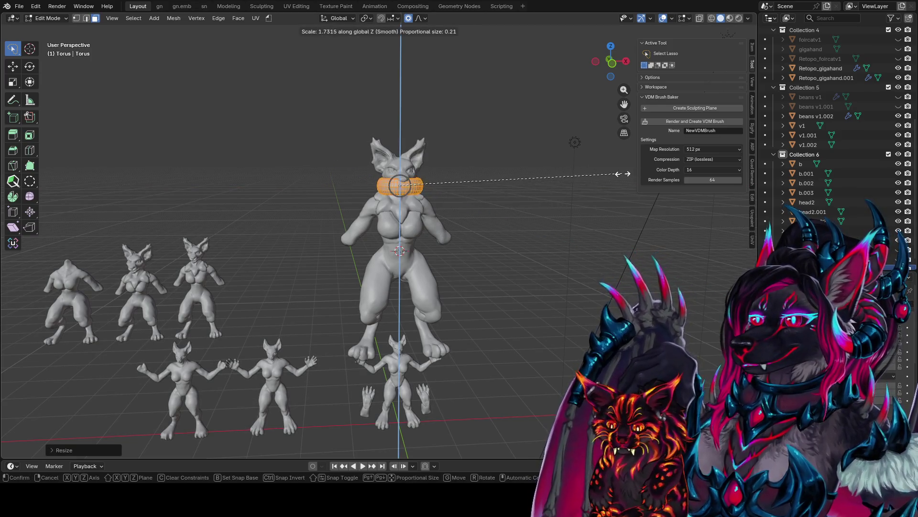
key("r")
mouse_move(623, 173)
middle_mouse_down()
mouse_move(380, 185)
mouse_move(389, 183)
middle_mouse_up()
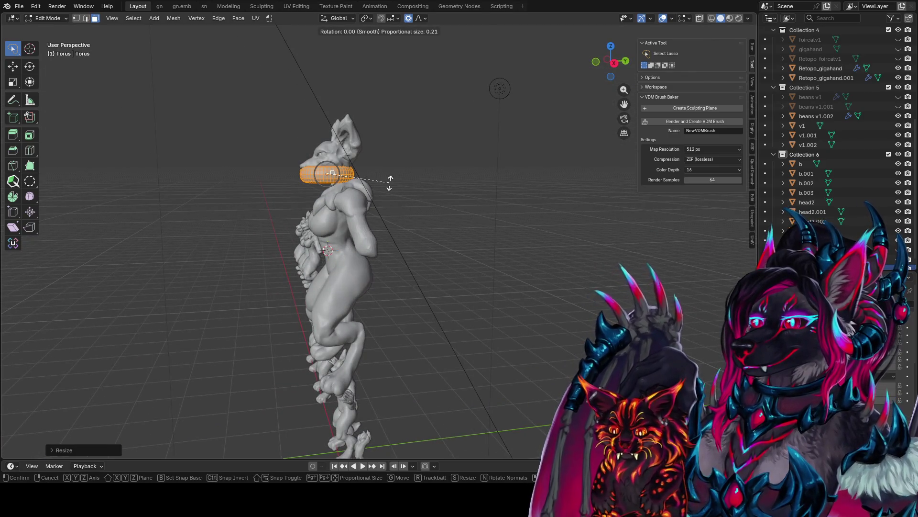
key("Escape")
Step: In Object Mode, slide the torus along Y toward the neck and tilt it 20 degrees on X
key("Tab")
key("r")
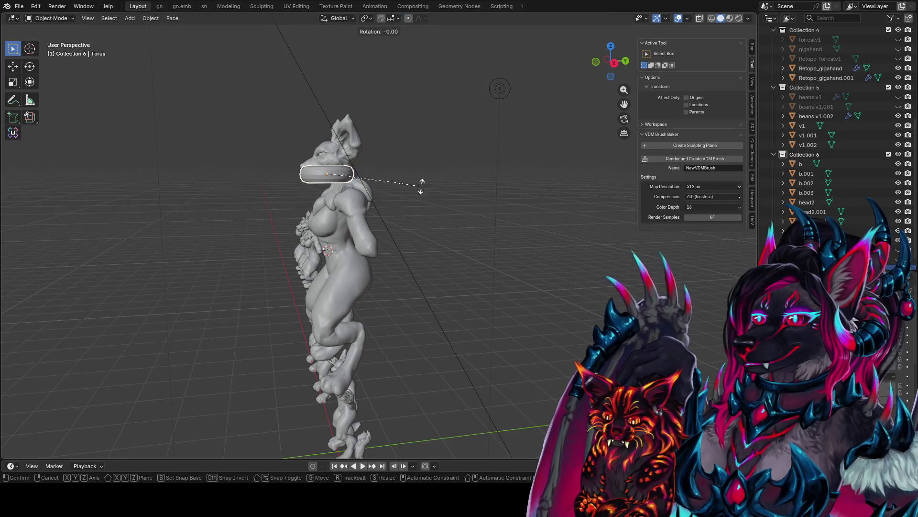
key("g")
key("y")
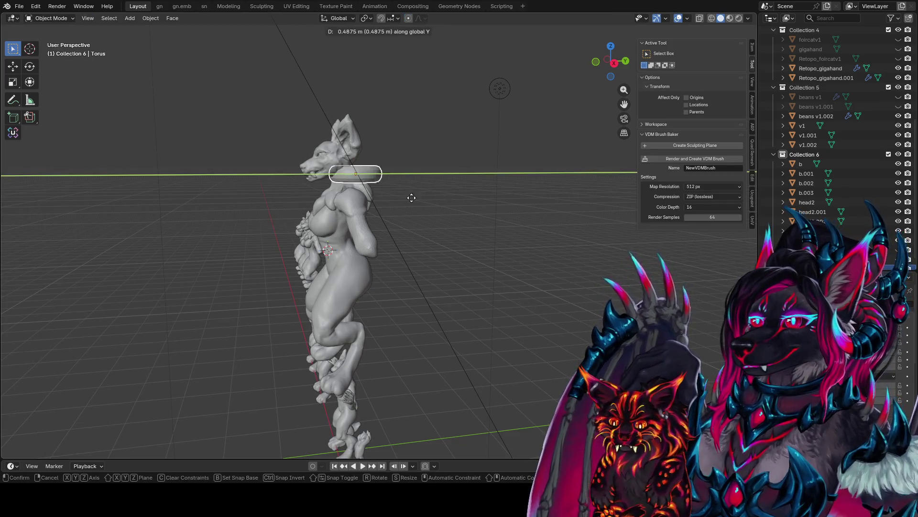
left_click(472, 199)
middle_click_drag(423, 195, 403, 184)
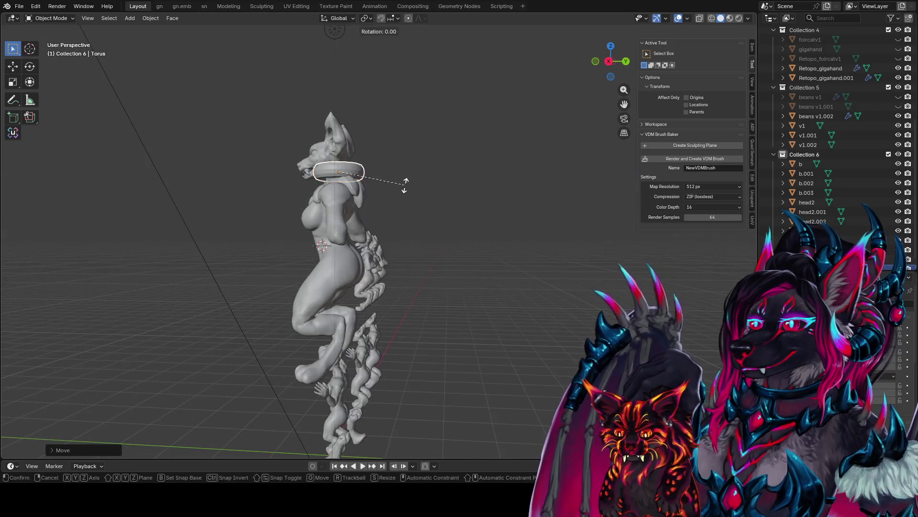
key("r")
key("x")
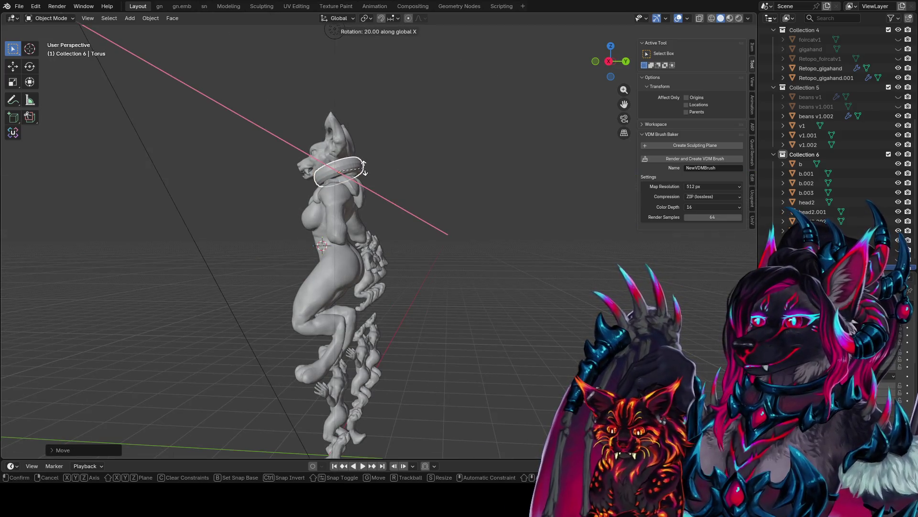
left_click(363, 168)
middle_click_drag(360, 177, 459, 183)
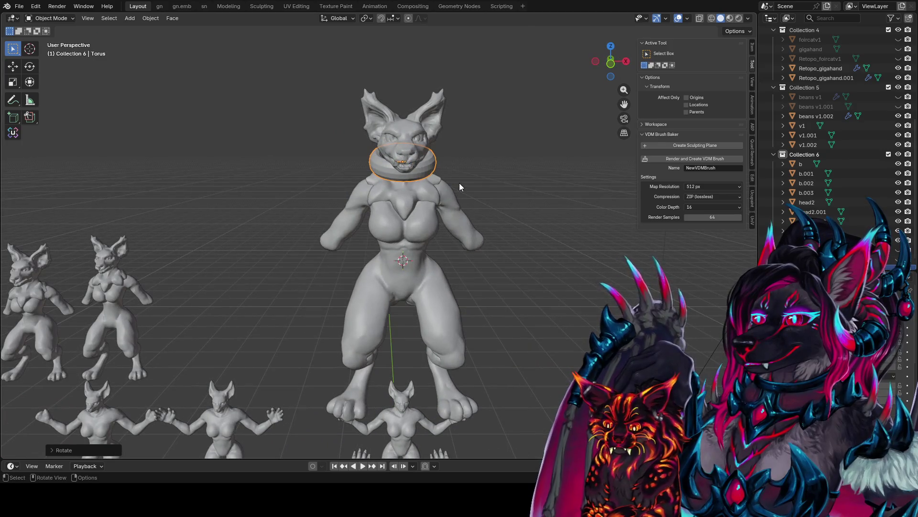
key("KP_1")
Step: Lower the torus along Z onto the neck and nudge it into place
key("g")
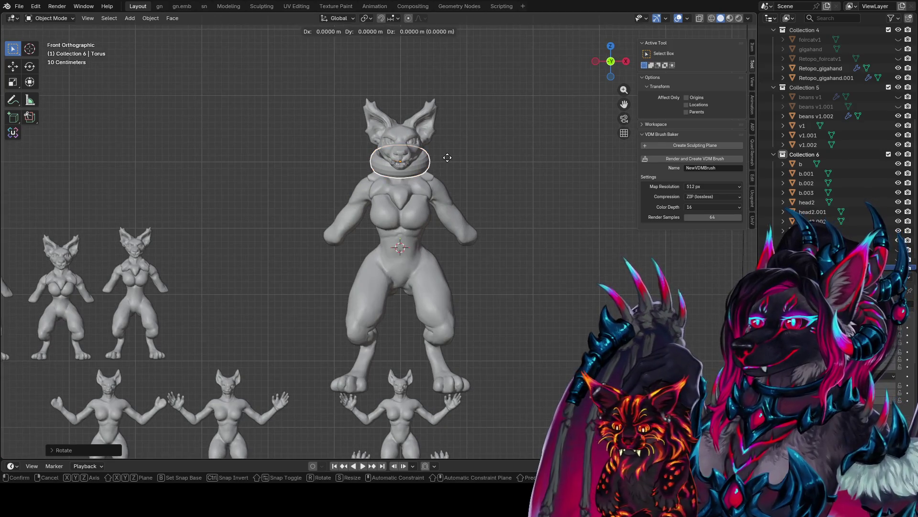
key("z")
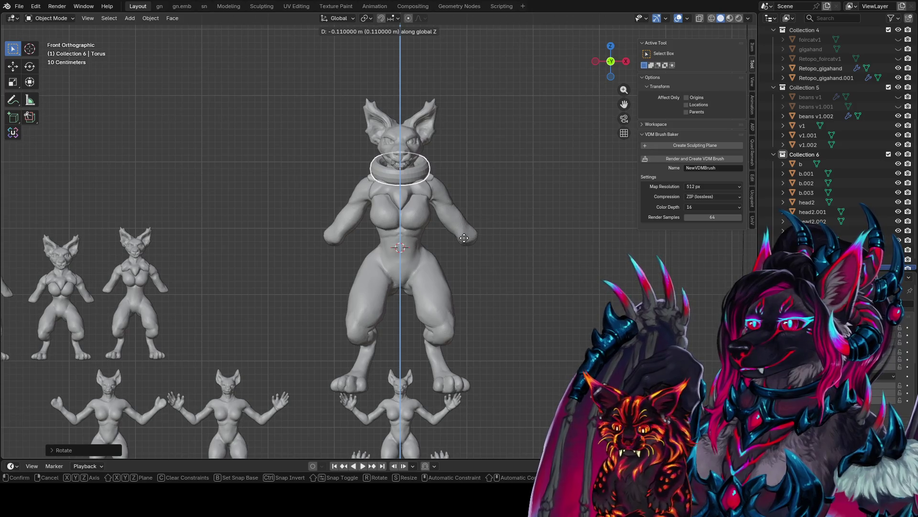
left_click(464, 238)
key("g")
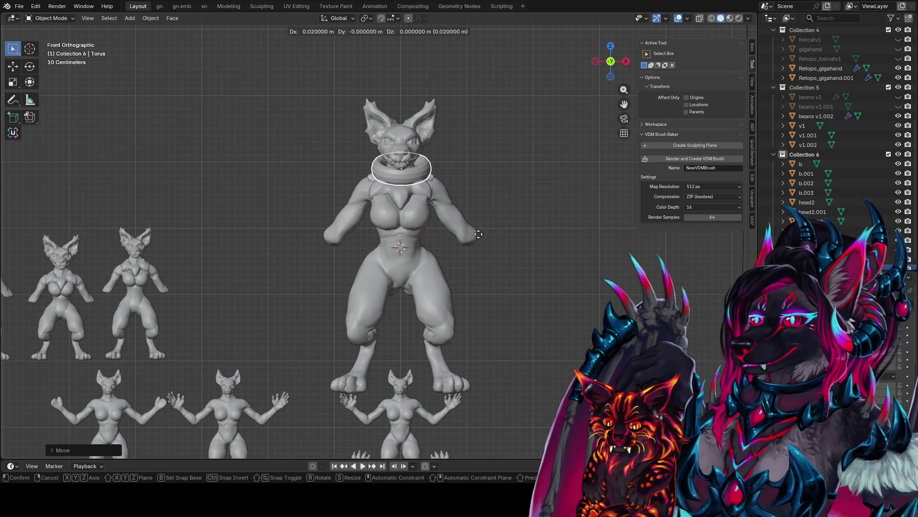
left_click(479, 234)
mouse_move(477, 231)
middle_mouse_down()
mouse_move(474, 259)
mouse_move(439, 259)
mouse_move(456, 250)
middle_mouse_up()
scroll(528, 251, "up", 5)
Step: Hide the torus to check the neck, unhide it, and centre it along Y
key("h")
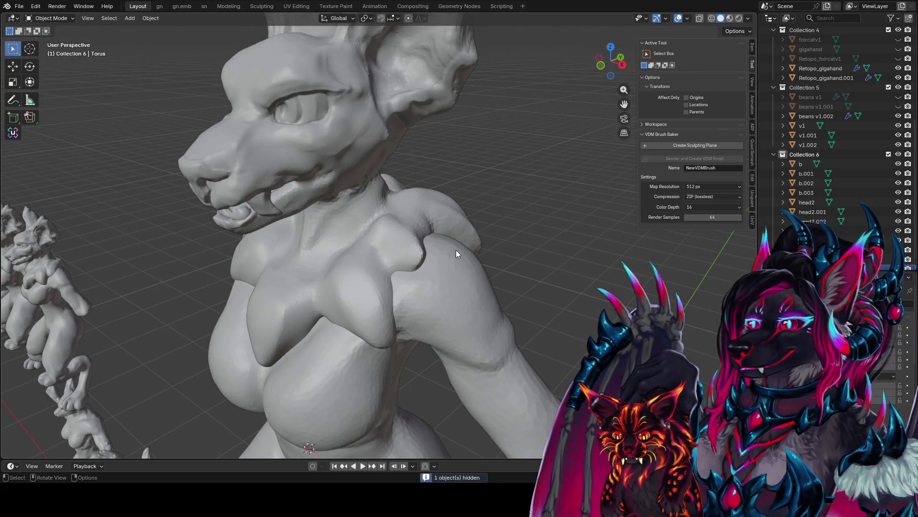
scroll(455, 250, "down", 5)
key("alt+h")
key("g")
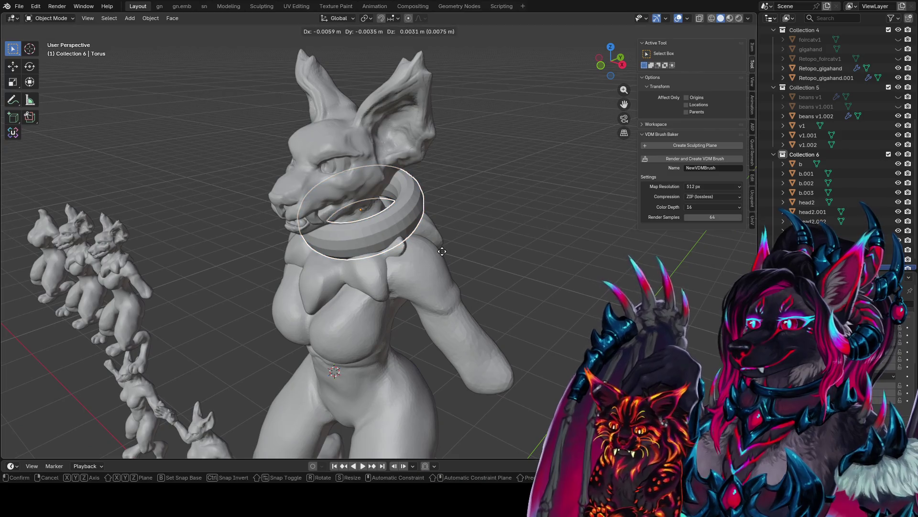
key("y")
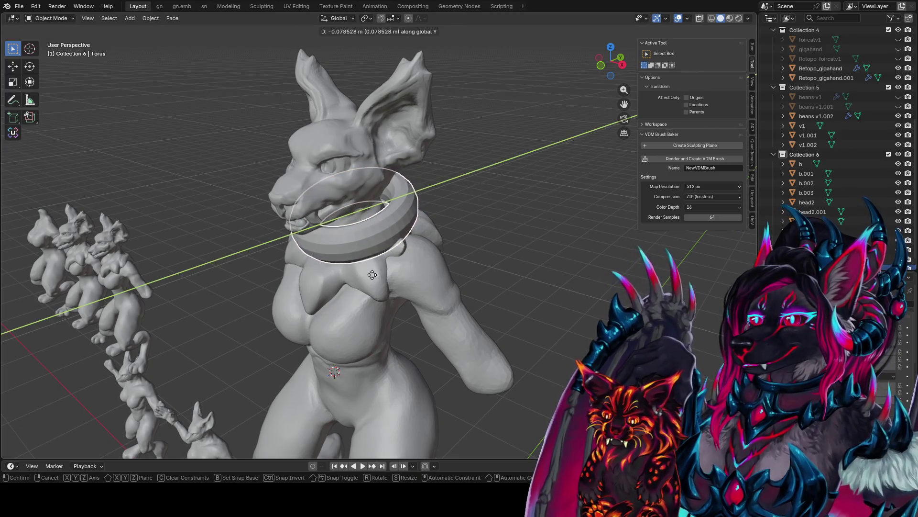
left_click(389, 262)
mouse_move(389, 262)
middle_mouse_down()
mouse_move(437, 248)
mouse_move(496, 156)
mouse_move(470, 174)
mouse_move(455, 163)
mouse_move(407, 198)
mouse_move(402, 182)
mouse_move(412, 173)
middle_mouse_up()
key("Tab")
Step: Switch to face selection and select the top outer loop of the torus
key("2")
key("3")
key("alt+a")
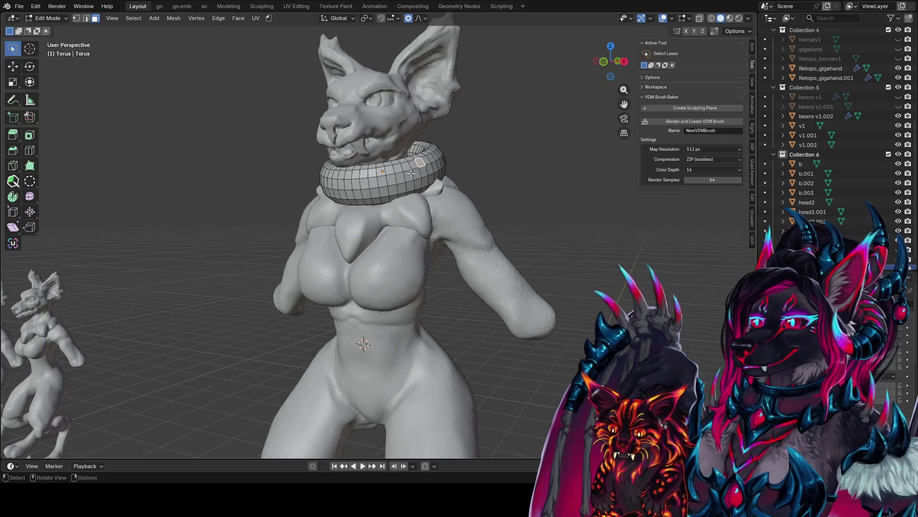
left_click(412, 164, "alt")
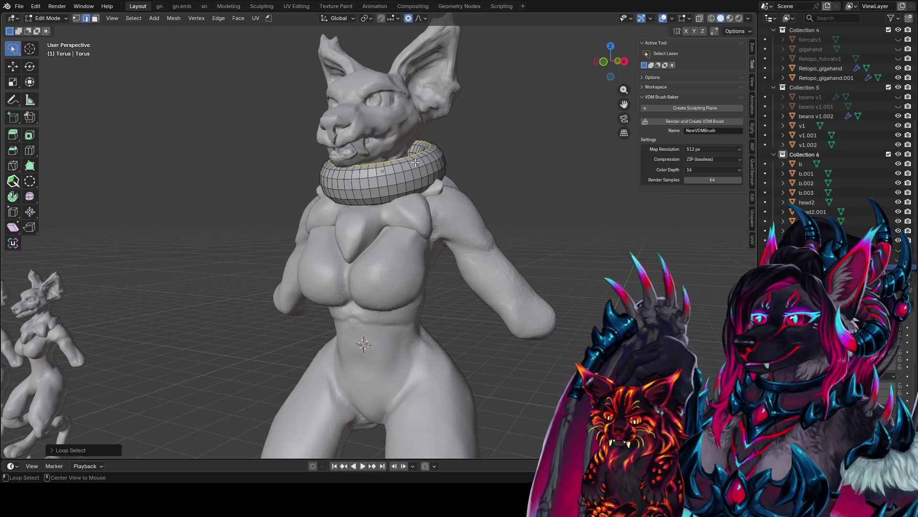
key("alt+a")
left_click(410, 166, "alt")
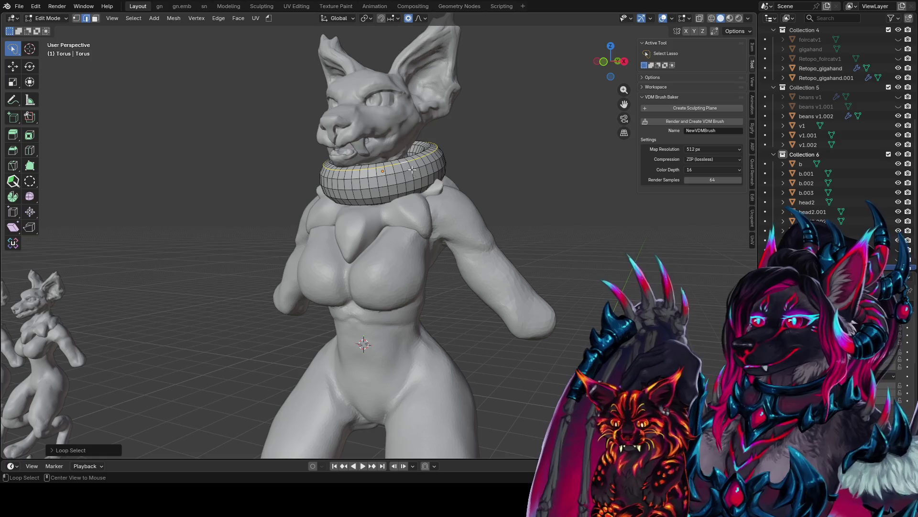
middle_click_drag(396, 201, 564, 215)
Step: Widen the selected loop using proportional-falloff scaling
key("s")
scroll(622, 223, "up", 8)
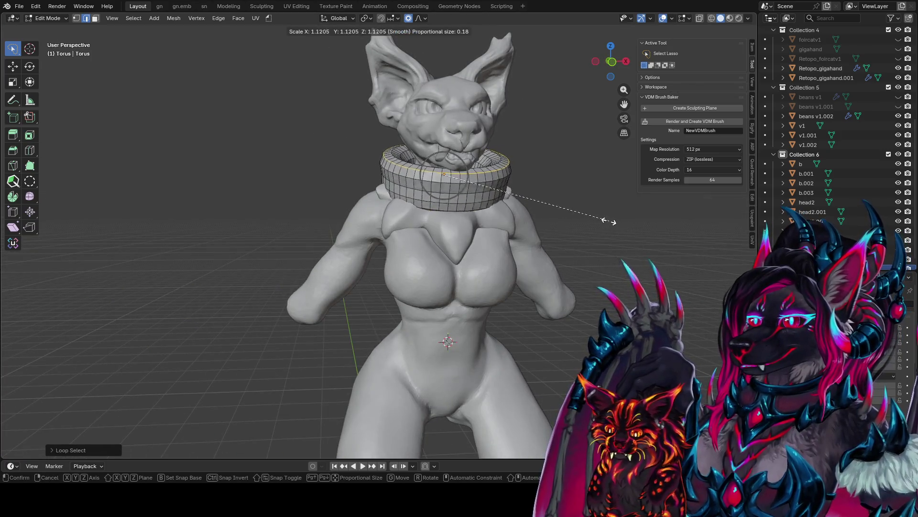
scroll(622, 215, "up", 2)
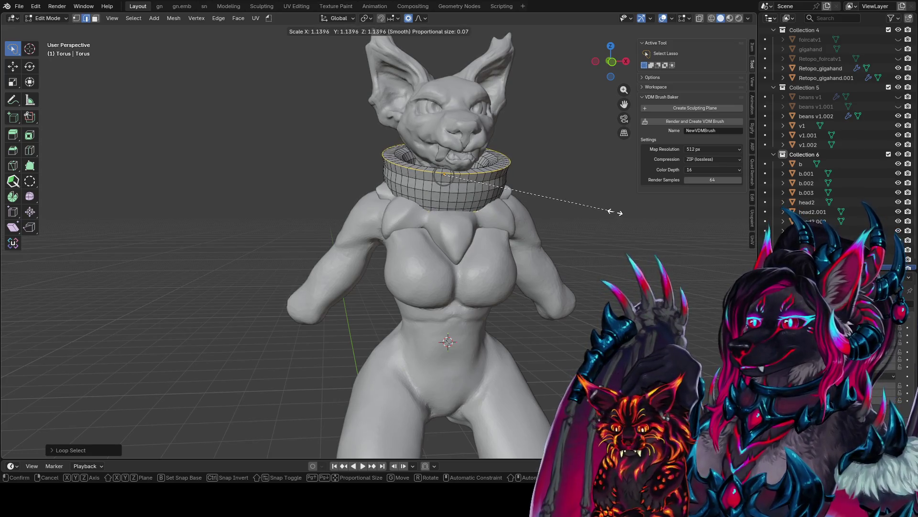
left_click(614, 203)
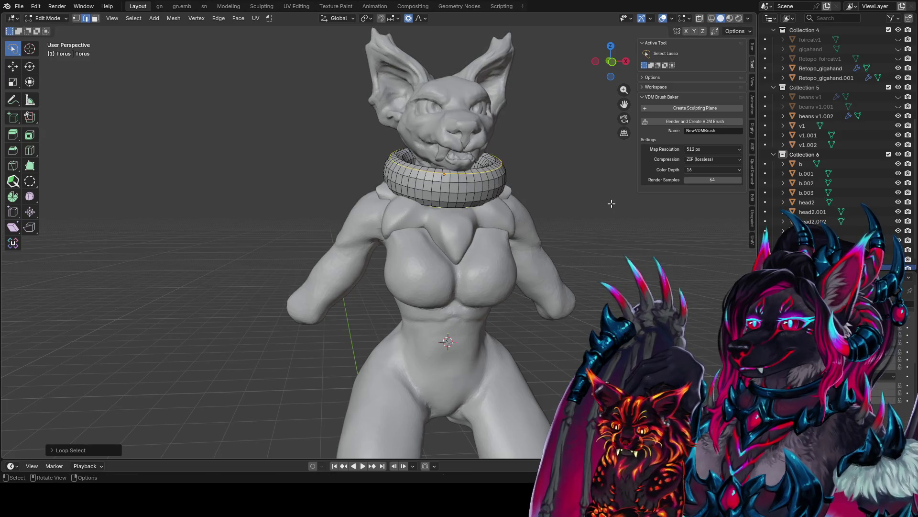
middle_click_drag(611, 203, 599, 204)
Step: Bevel the loop into extra loops and stretch them along the torus's local Z axis
key("ctrl+b")
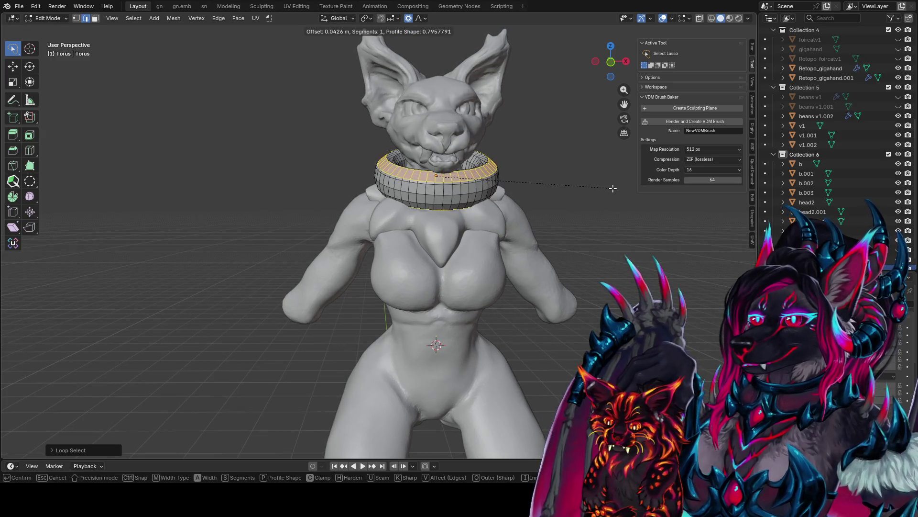
left_click(609, 188)
key("s")
key("z")
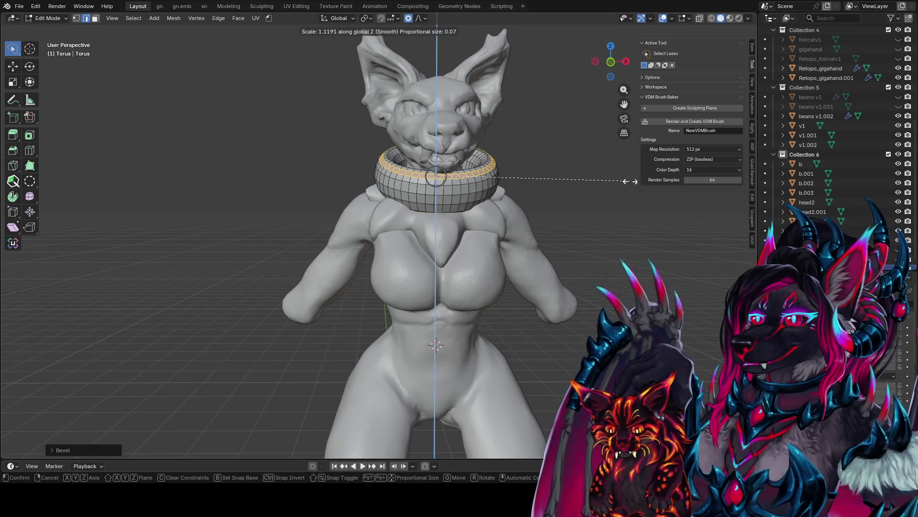
key("z")
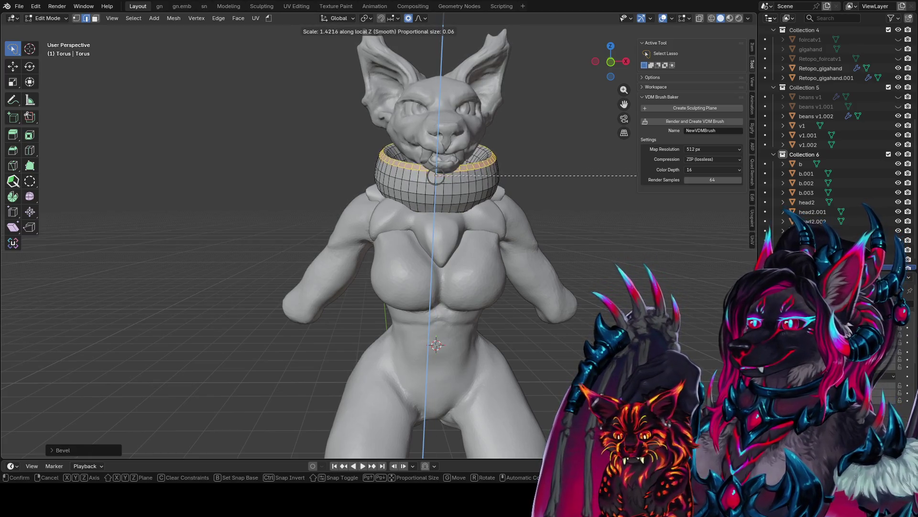
left_click(614, 174)
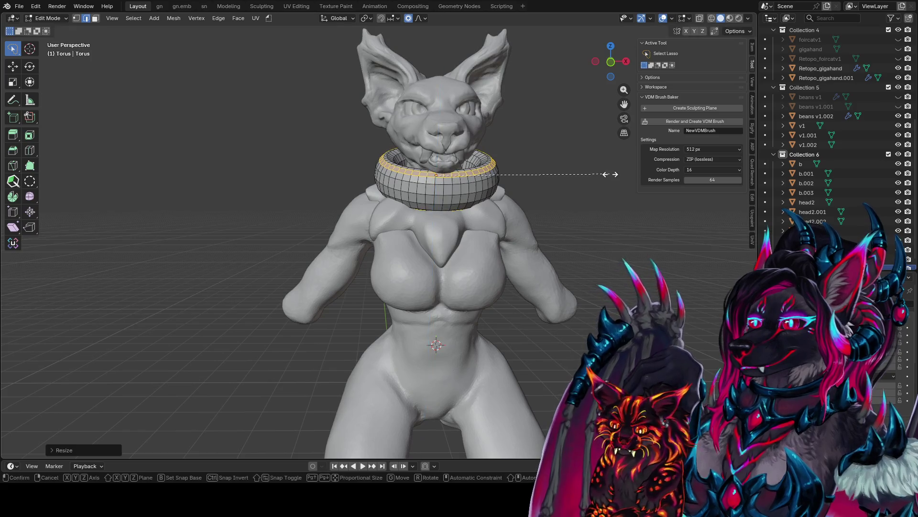
Step: Widen the beveled ring outward while keeping its height fixed
key("s")
key("z")
key("z")
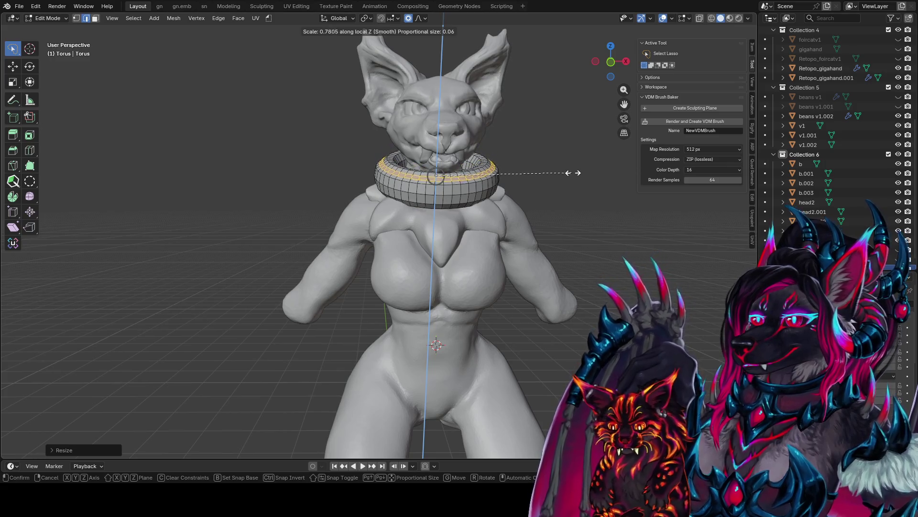
key("z")
middle_click_drag(618, 171, 510, 165)
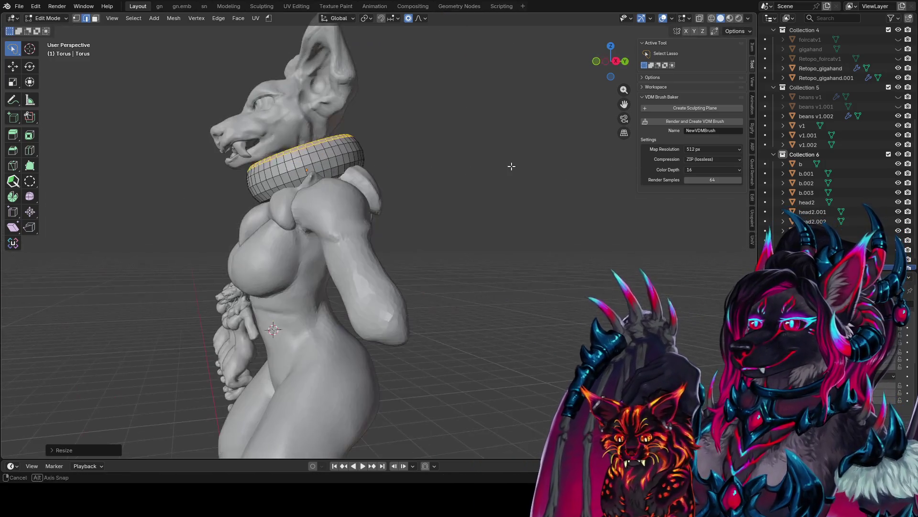
key("shift+z")
key("shift+z")
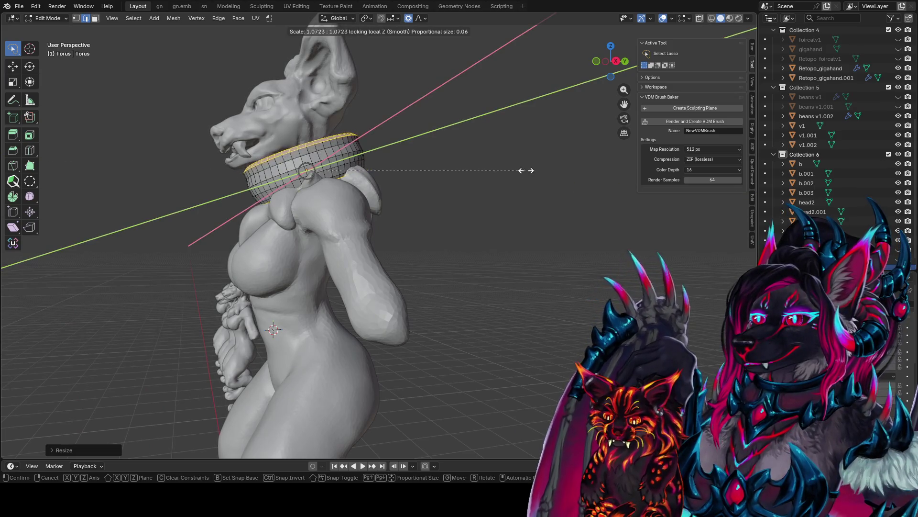
left_click(529, 170)
middle_click_drag(529, 170, 629, 168)
Step: Shrink the ring evenly to tighten it around the neck
key("s")
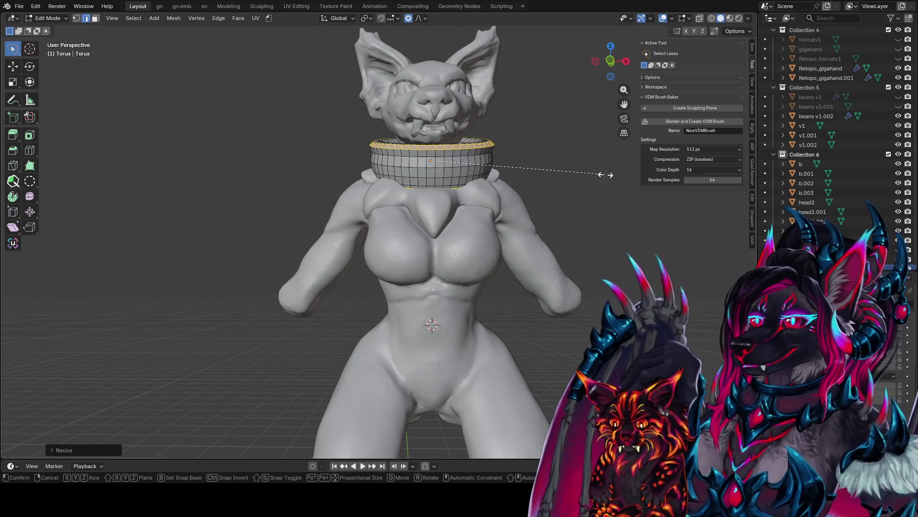
scroll(565, 181, "down", 3)
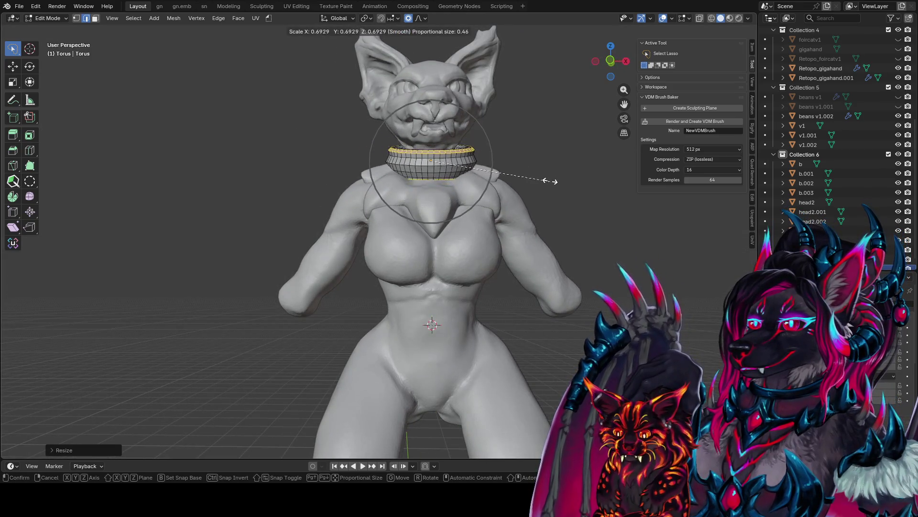
left_click(578, 174)
middle_click_drag(578, 174, 541, 172)
key("g")
right_click(541, 175)
scroll(535, 187, "down", 2)
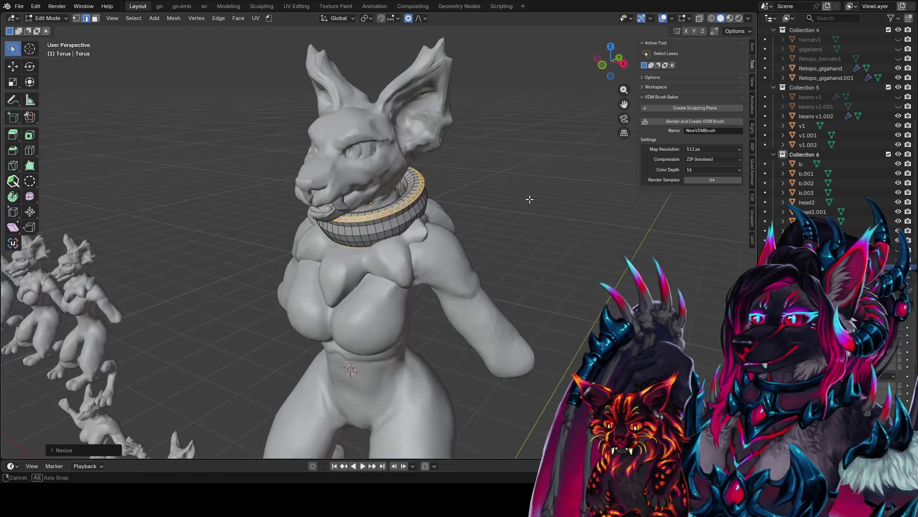
Step: Add a level-1 Subdivision Surface to the torus in Object Mode and save the file
key("Tab")
scroll(534, 193, "down", 3)
key("ctrl+1")
mouse_move(476, 202)
middle_mouse_down()
mouse_move(496, 182)
mouse_move(572, 184)
mouse_move(455, 174)
mouse_move(431, 225)
mouse_move(481, 180)
mouse_move(453, 179)
middle_mouse_up()
scroll(486, 174, "up", 3)
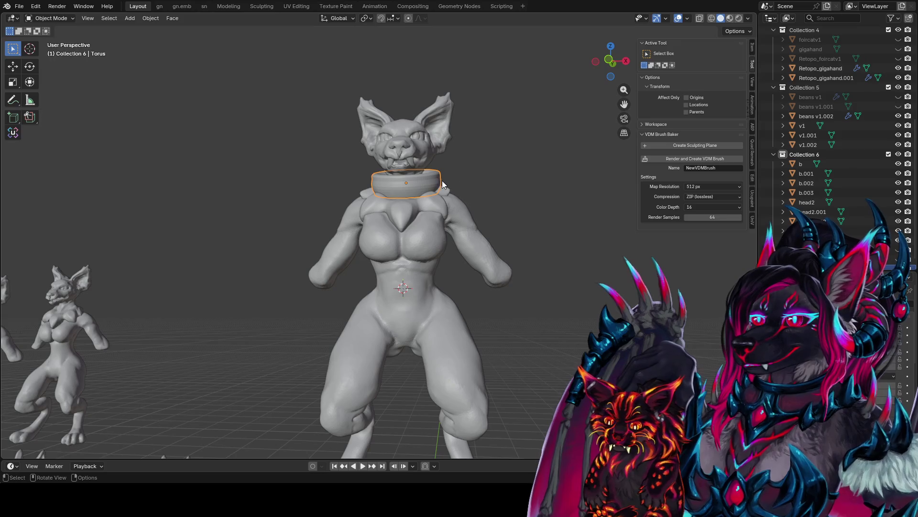
scroll(442, 180, "up", 2)
scroll(443, 190, "up", 3)
key("ctrl+s")
key("Tab")
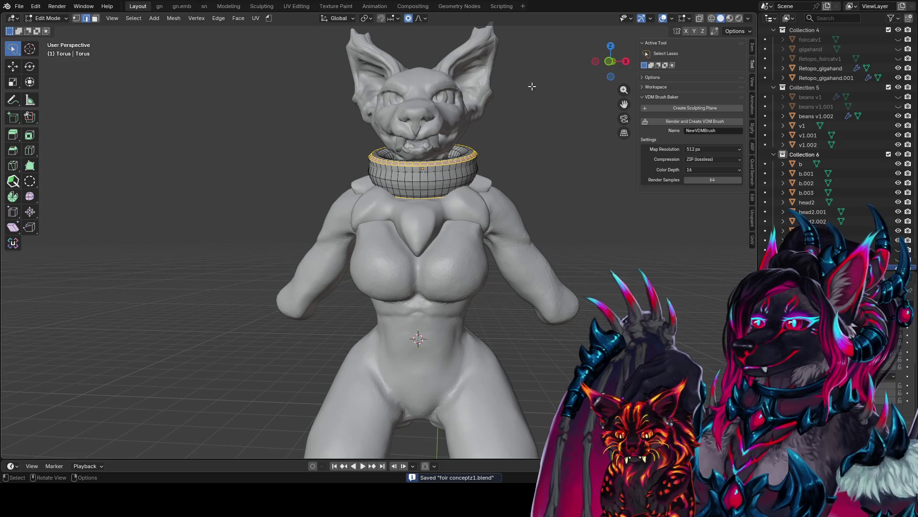
Step: Enable X and Y mirror symmetry for mesh edits
left_click(685, 31)
left_click(694, 31)
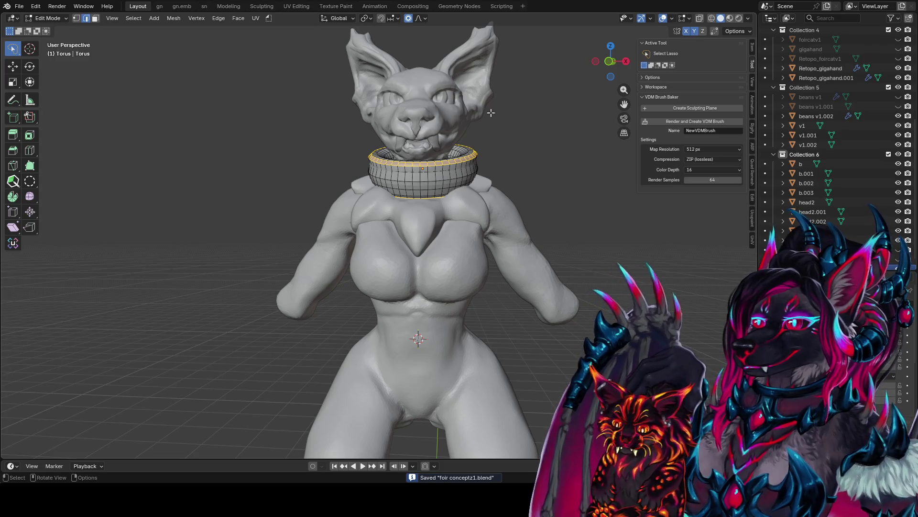
middle_click_drag(459, 162, 476, 165)
Step: Reshape the collar with a proportional move, then cancel a second trial move
key("g")
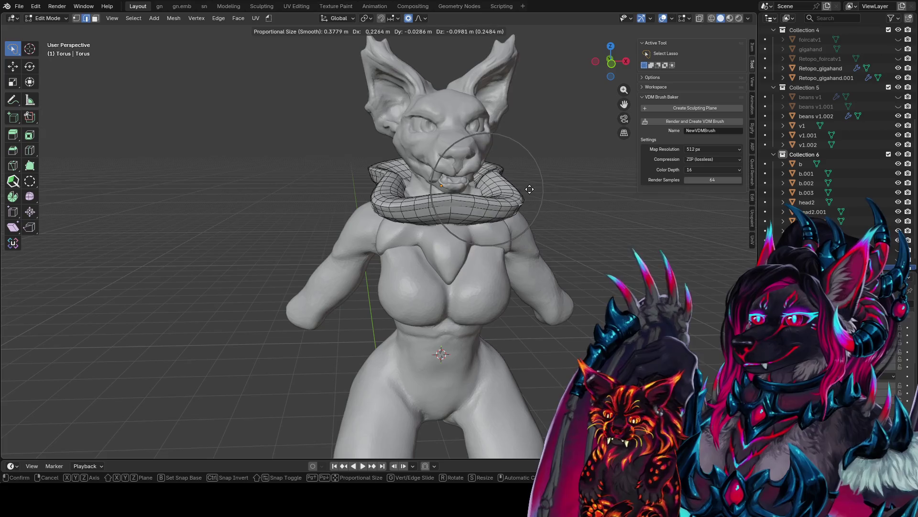
scroll(545, 206, "down", 3)
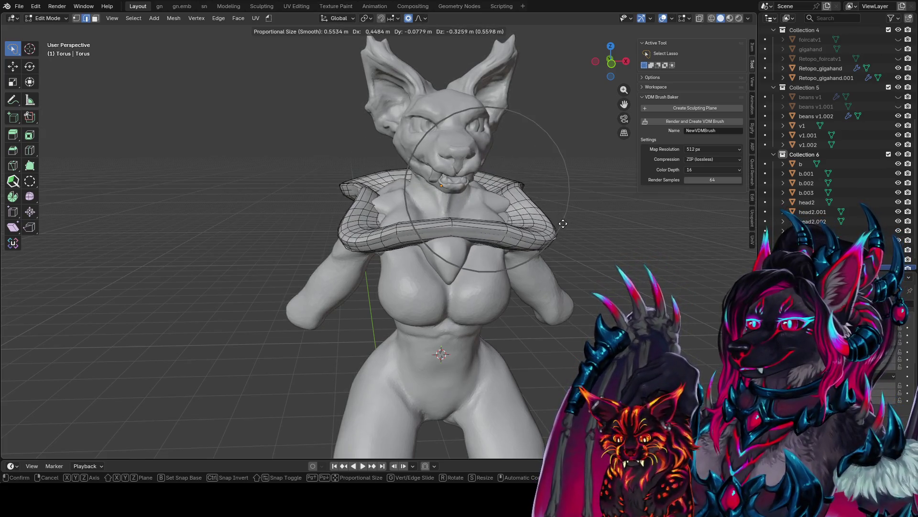
left_click(558, 200)
mouse_move(559, 200)
middle_mouse_down()
mouse_move(561, 160)
mouse_move(451, 199)
mouse_move(523, 214)
middle_mouse_up()
scroll(451, 199, "down", 5)
key("g")
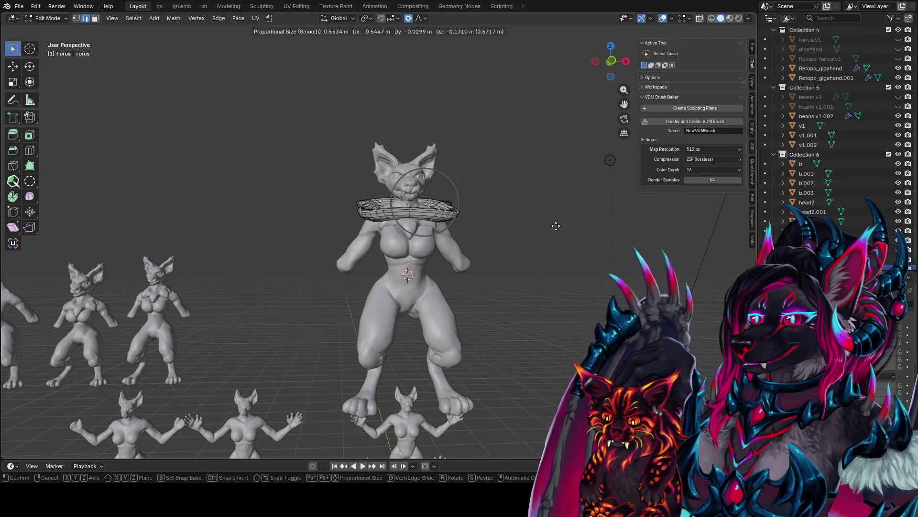
scroll(556, 223, "up", 11)
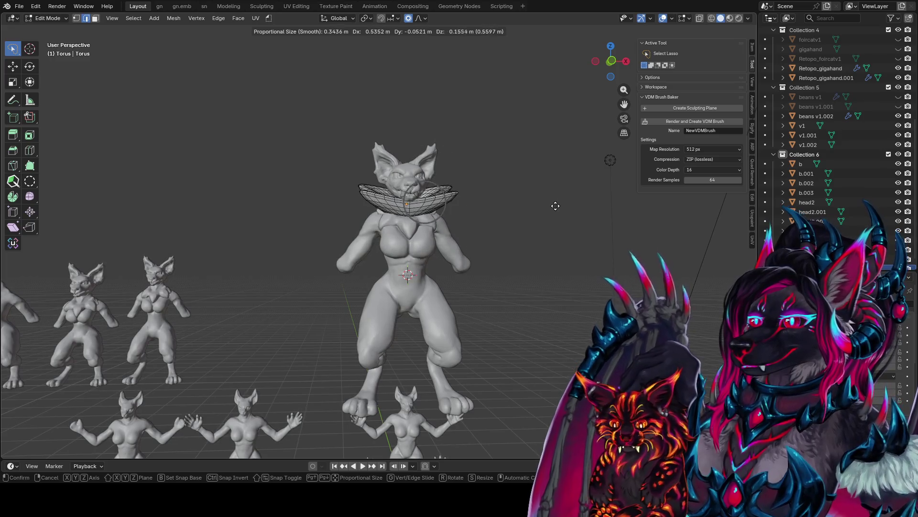
right_click(550, 209)
mouse_move(550, 209)
middle_mouse_down()
mouse_move(463, 217)
mouse_move(459, 238)
mouse_move(449, 207)
mouse_move(469, 205)
mouse_move(446, 205)
middle_mouse_up()
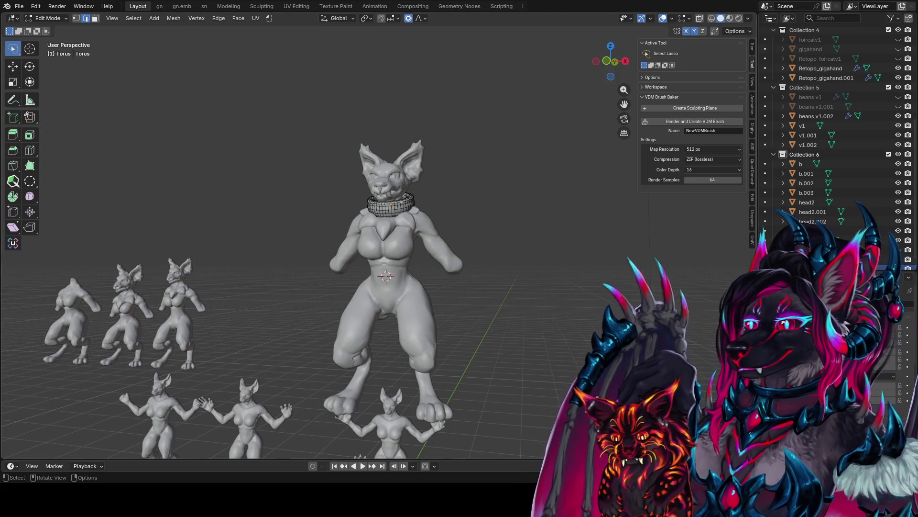
middle_click_drag(364, 291, 437, 295)
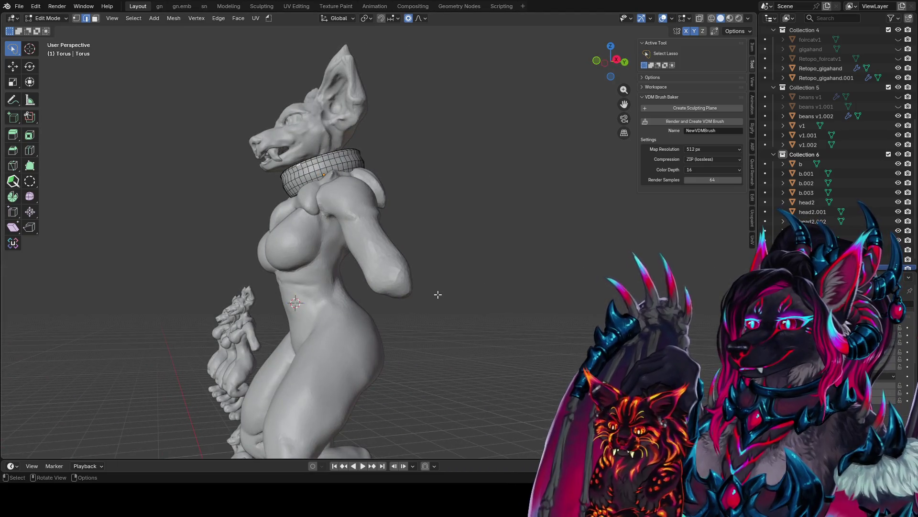
middle_click_drag(438, 294, 510, 96)
key("g")
key("z")
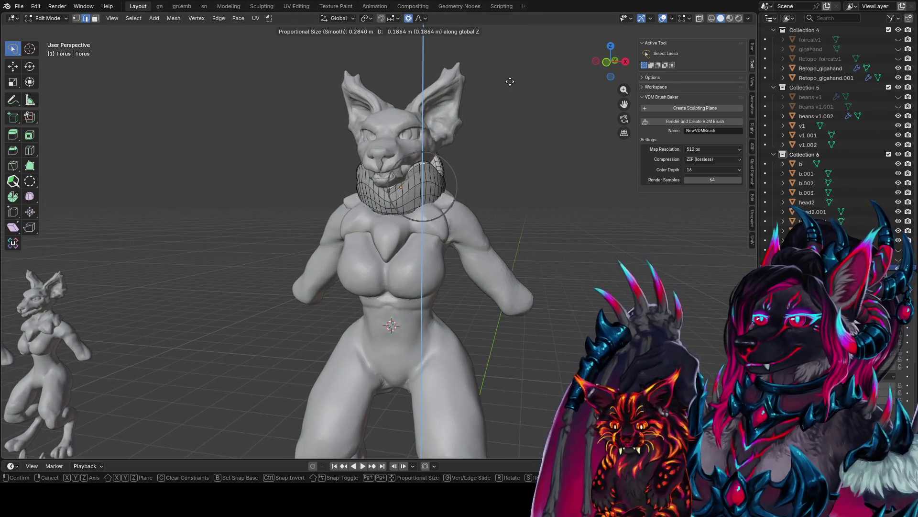
left_click(520, 92)
key("s")
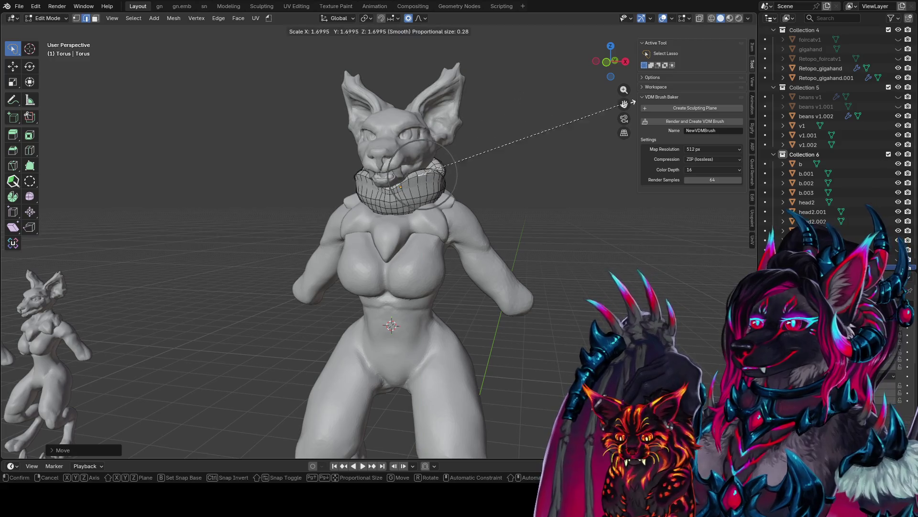
key("Escape")
left_click(369, 20)
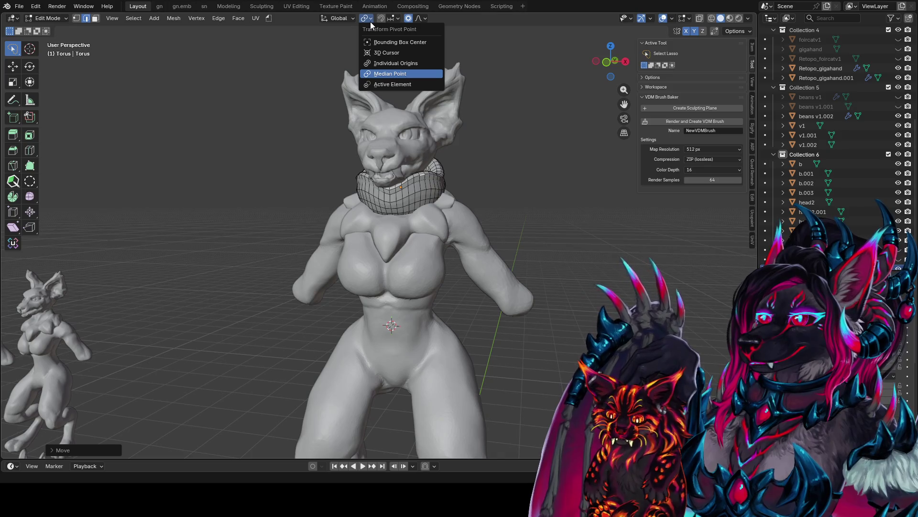
left_click(383, 42)
key("s")
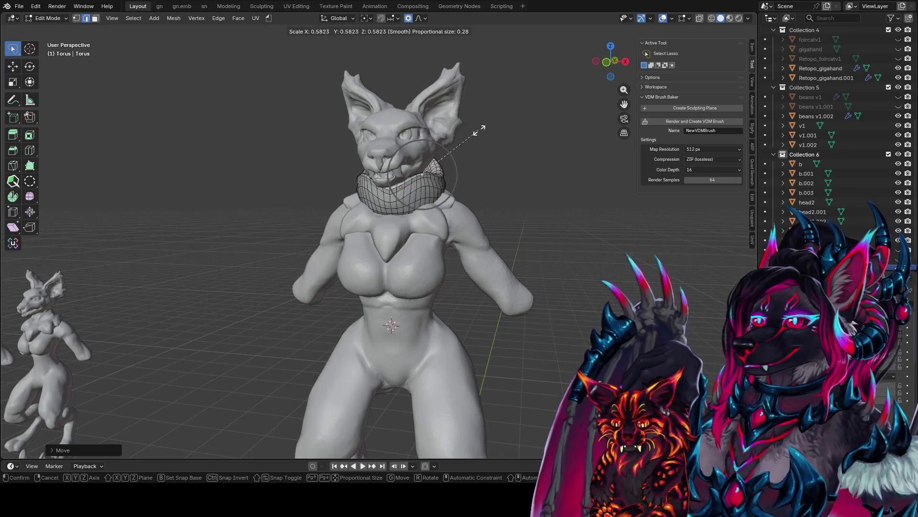
key("Escape")
middle_click_drag(549, 129, 530, 94)
left_click(372, 18)
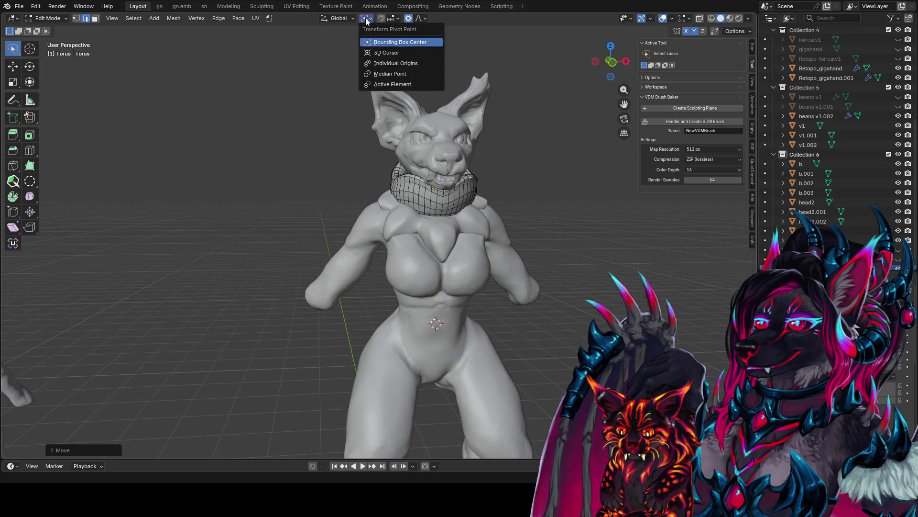
left_click(398, 74)
key("s")
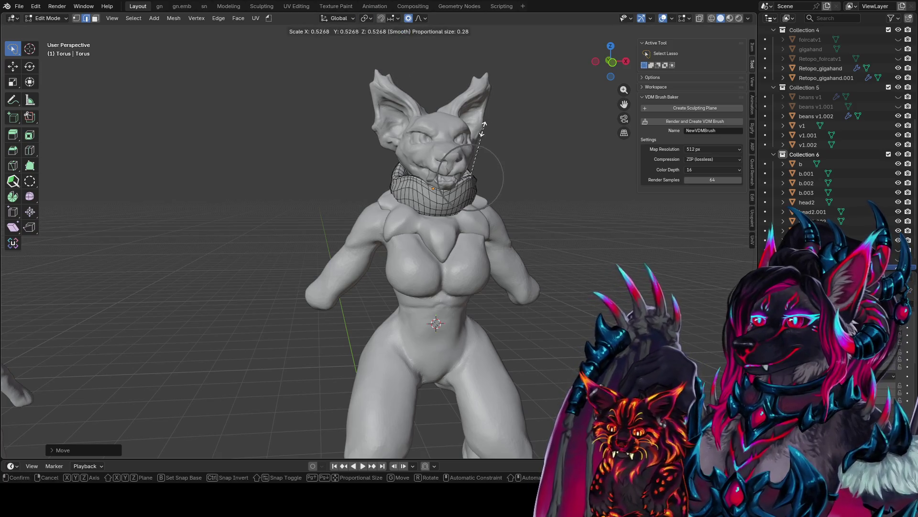
key("Escape")
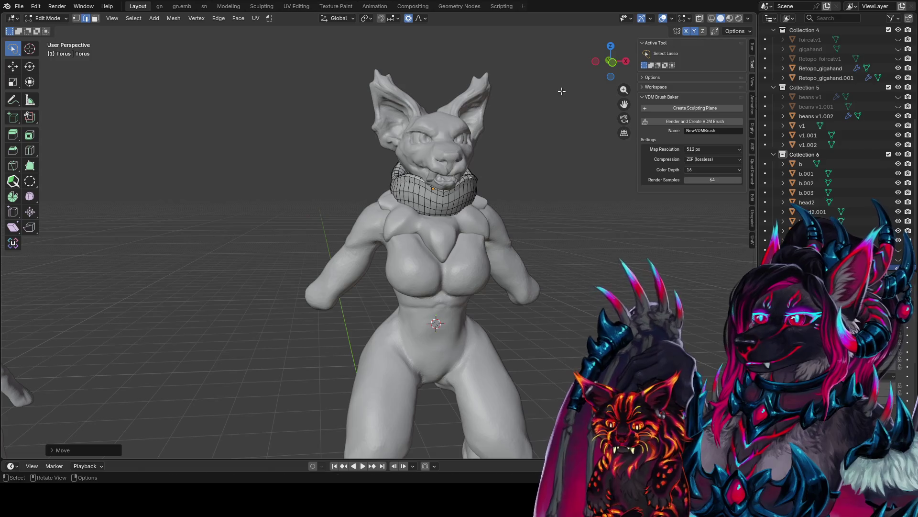
key("g")
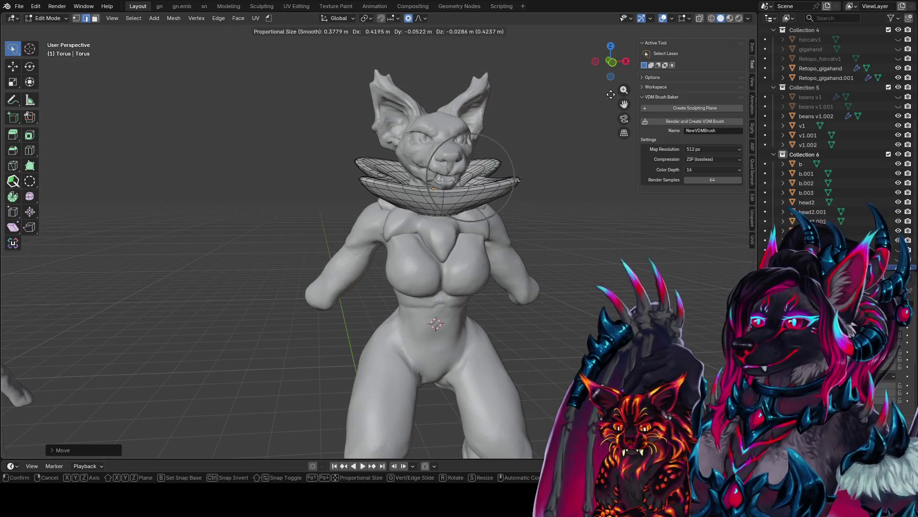
key("Escape")
middle_click_drag(604, 94, 564, 153)
key("r")
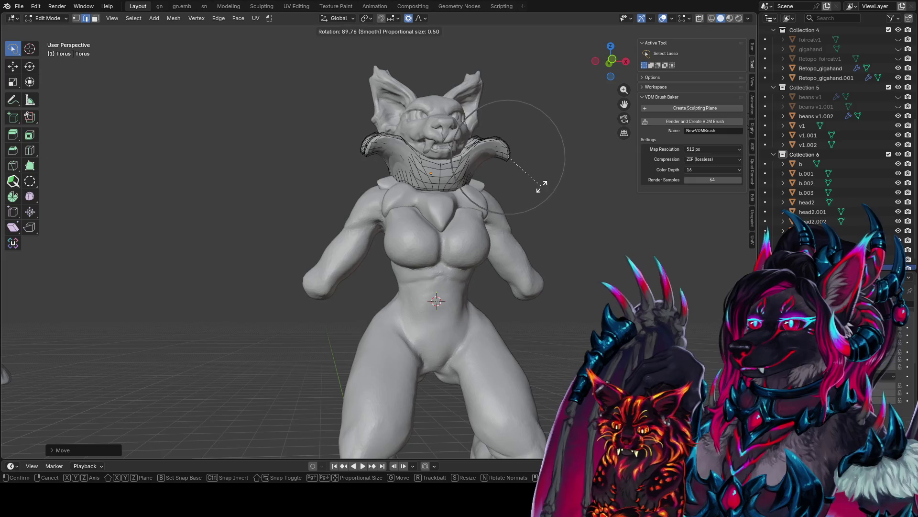
left_click(532, 153)
key("g")
left_click(521, 172)
middle_click_drag(521, 172, 371, 191)
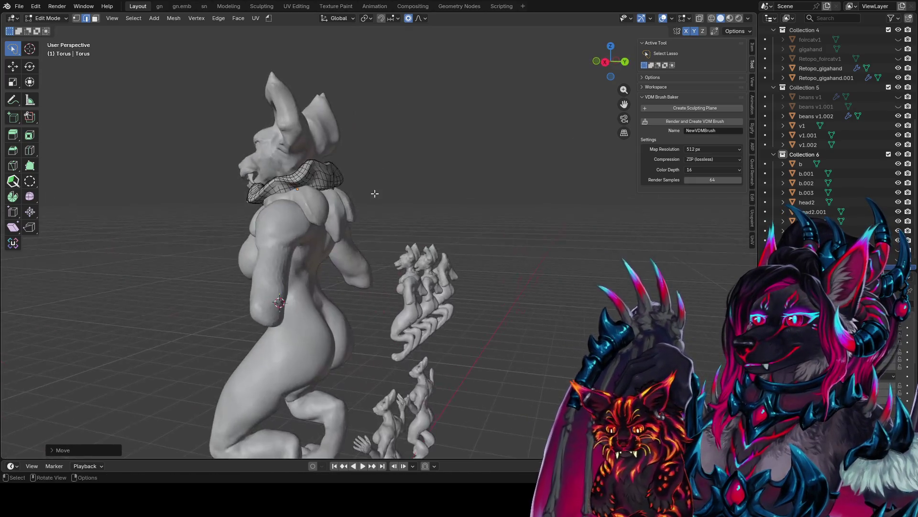
key("r")
left_click(372, 126)
key("g")
left_click(392, 143)
mouse_move(392, 144)
middle_mouse_down()
mouse_move(492, 140)
mouse_move(474, 149)
middle_mouse_up()
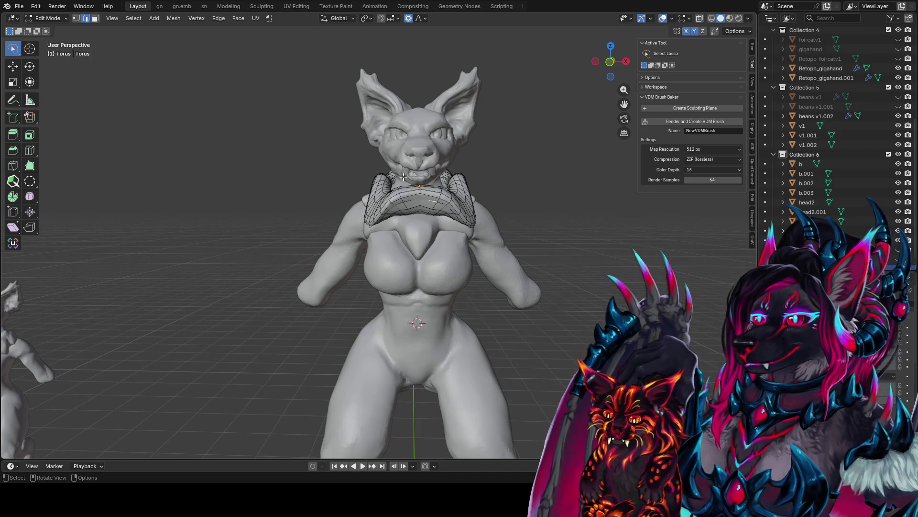
middle_click_drag(424, 196, 360, 195)
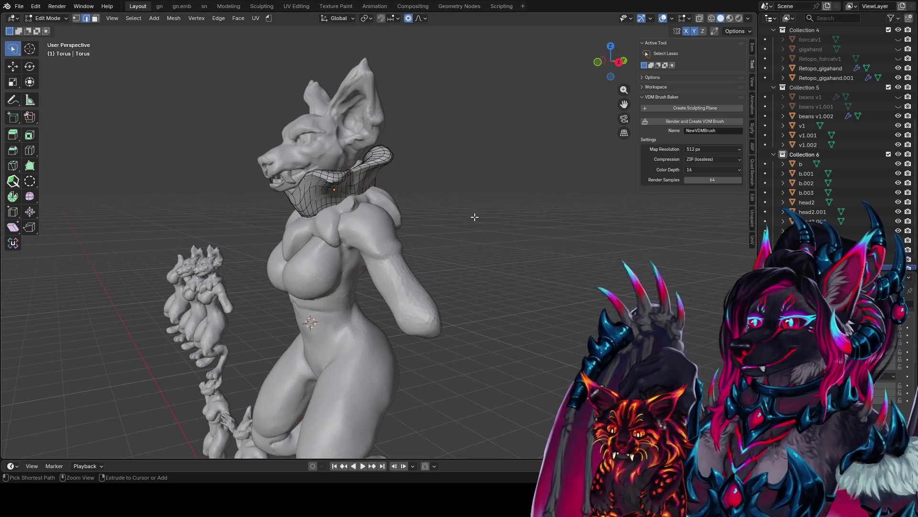
mouse_move(473, 213)
middle_mouse_down()
mouse_move(550, 170)
mouse_move(545, 194)
mouse_move(584, 207)
middle_mouse_up()
mouse_move(555, 182)
middle_mouse_down()
mouse_move(537, 196)
mouse_move(535, 220)
mouse_move(527, 189)
mouse_move(469, 183)
mouse_move(529, 168)
mouse_move(523, 225)
mouse_move(509, 250)
mouse_move(547, 236)
mouse_move(534, 196)
mouse_move(484, 205)
mouse_move(482, 147)
mouse_move(568, 196)
middle_mouse_up()
scroll(776, 238, "down", 1)
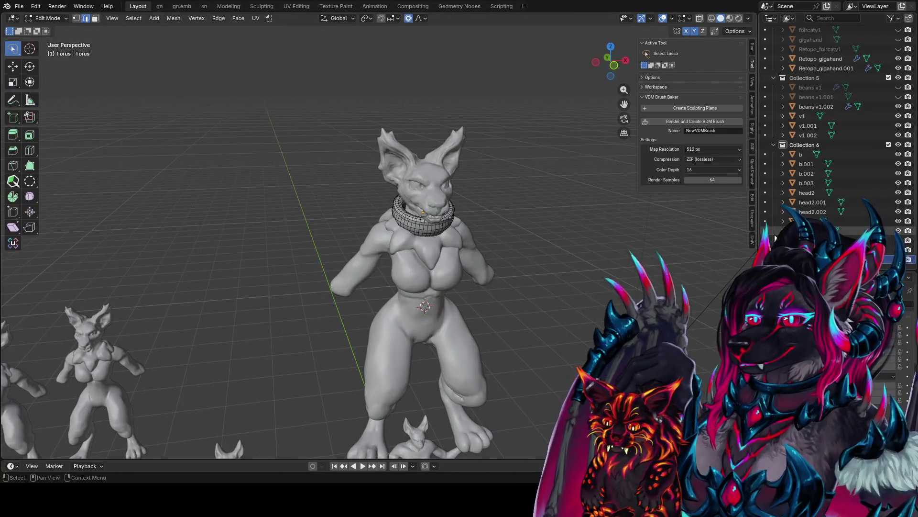
Step: In Object Mode, duplicate the torus collar in place and hide the copy
key("Tab")
scroll(529, 167, "down", 3)
key("shift+d")
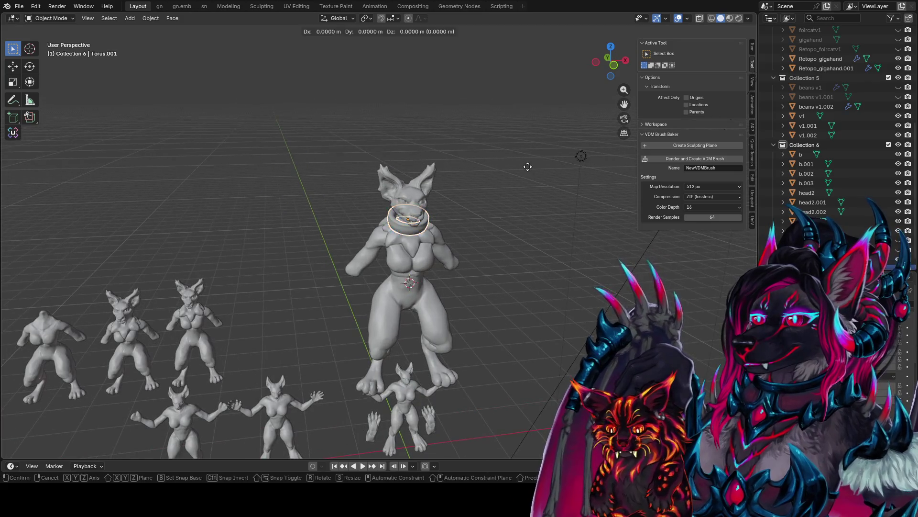
right_click(587, 188)
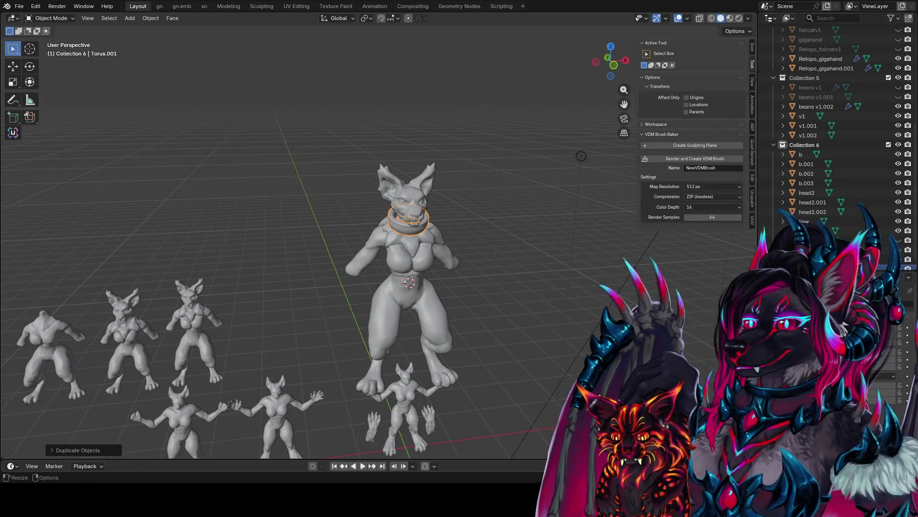
key("alt+a")
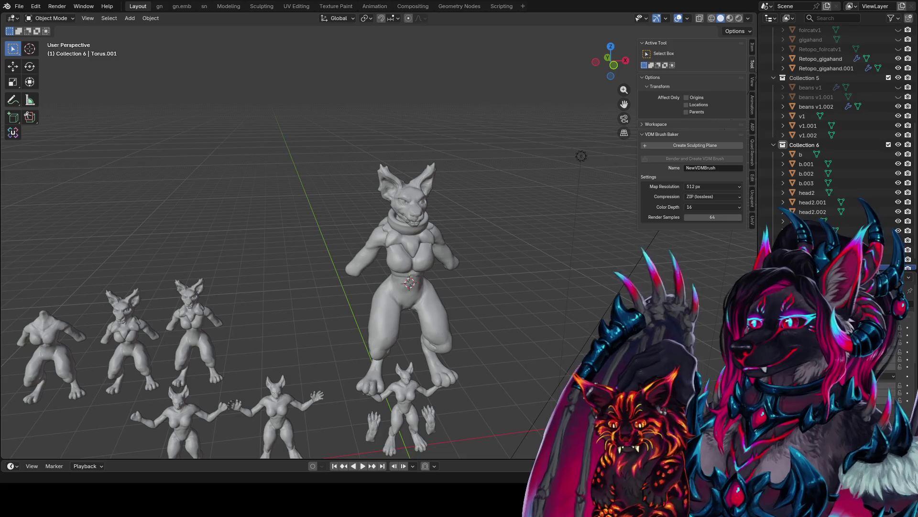
Step: Select the original collar torus and save foir conceptz1.blend
mouse_move(406, 239)
middle_mouse_down()
mouse_move(369, 165)
mouse_move(430, 198)
middle_mouse_up()
left_click(369, 165)
key("ctrl+s")
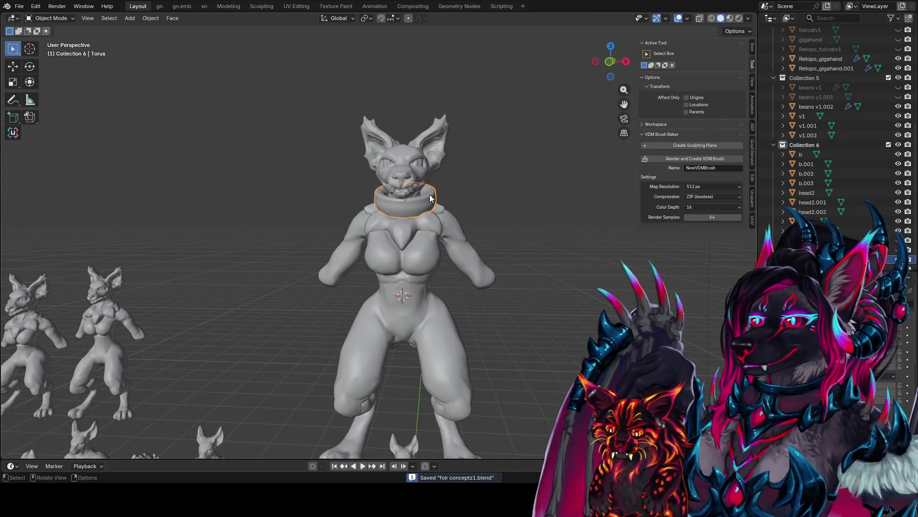
key("Tab")
scroll(438, 181, "up", 5)
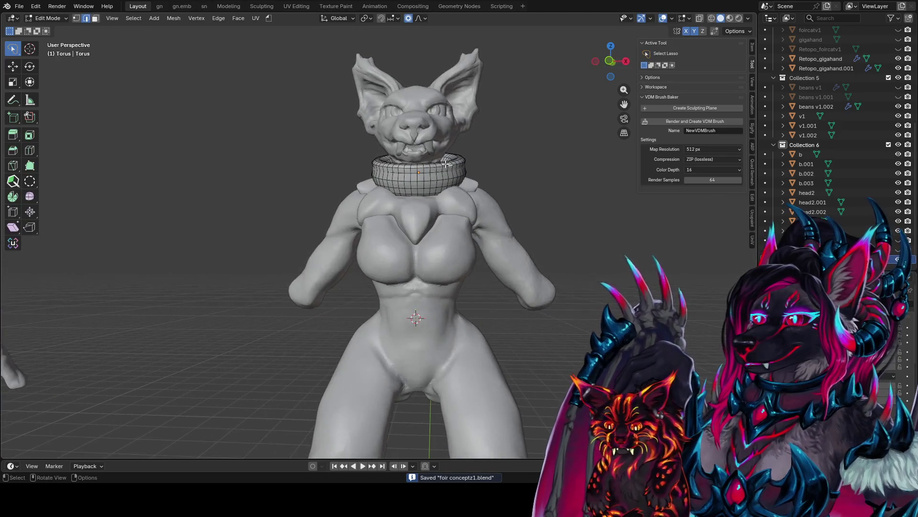
middle_click_drag(431, 169, 478, 187)
key("g")
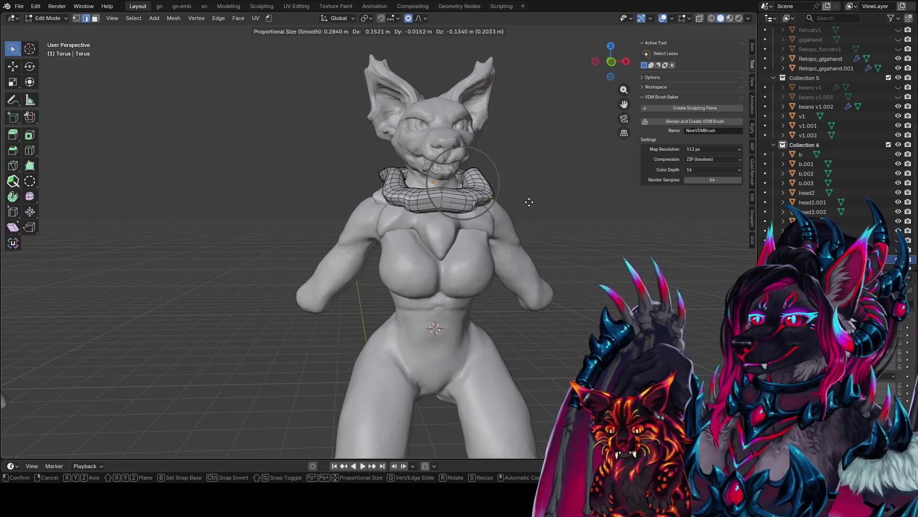
scroll(578, 220, "up", 6)
key("x")
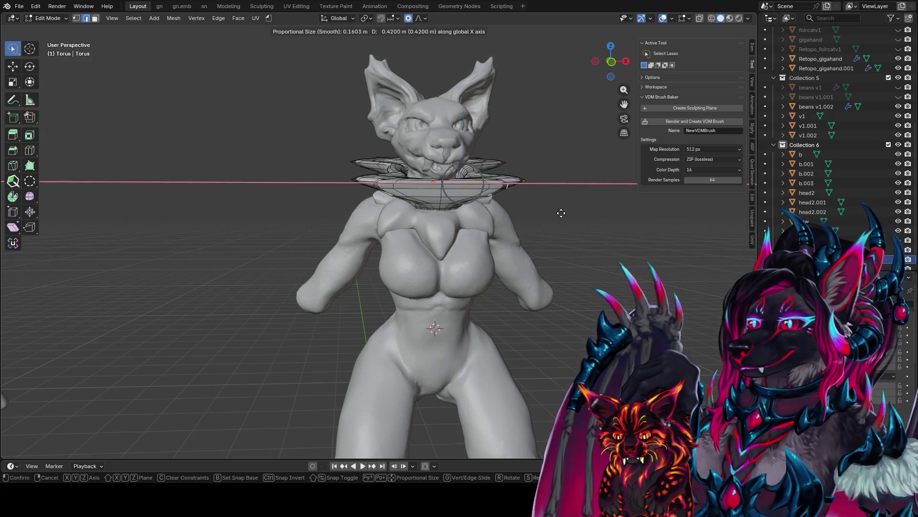
key("Escape")
mouse_move(547, 221)
middle_mouse_down()
mouse_move(486, 187)
mouse_move(492, 227)
mouse_move(569, 211)
mouse_move(549, 201)
mouse_move(549, 190)
middle_mouse_up()
key("g")
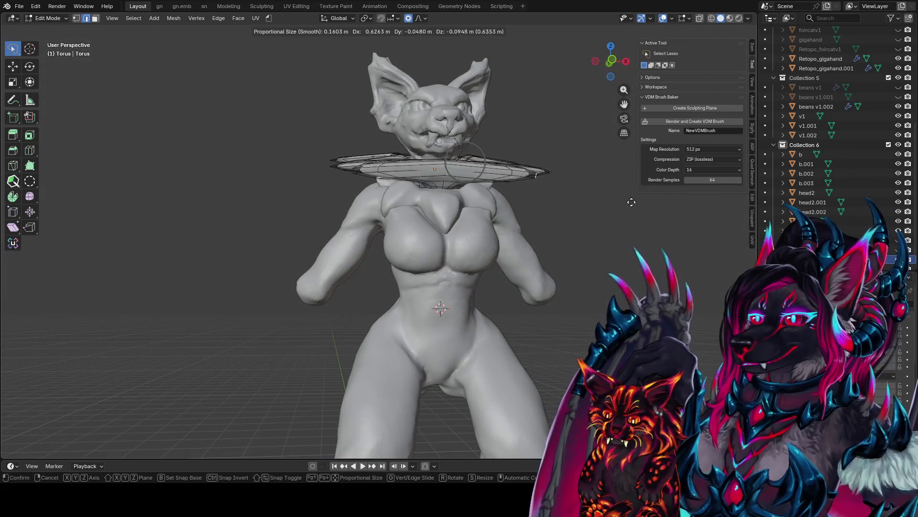
key("Escape")
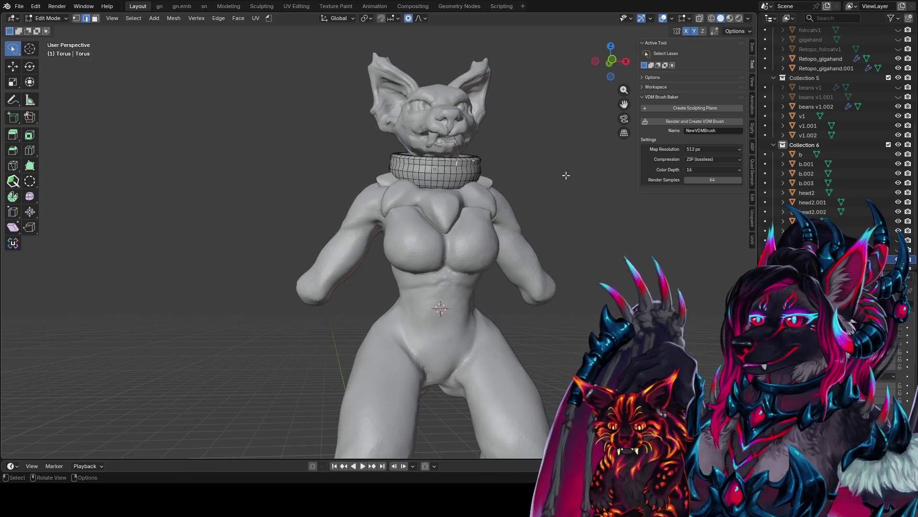
mouse_move(566, 176)
middle_mouse_down()
mouse_move(408, 178)
mouse_move(433, 197)
middle_mouse_up()
scroll(432, 198, "up", 3)
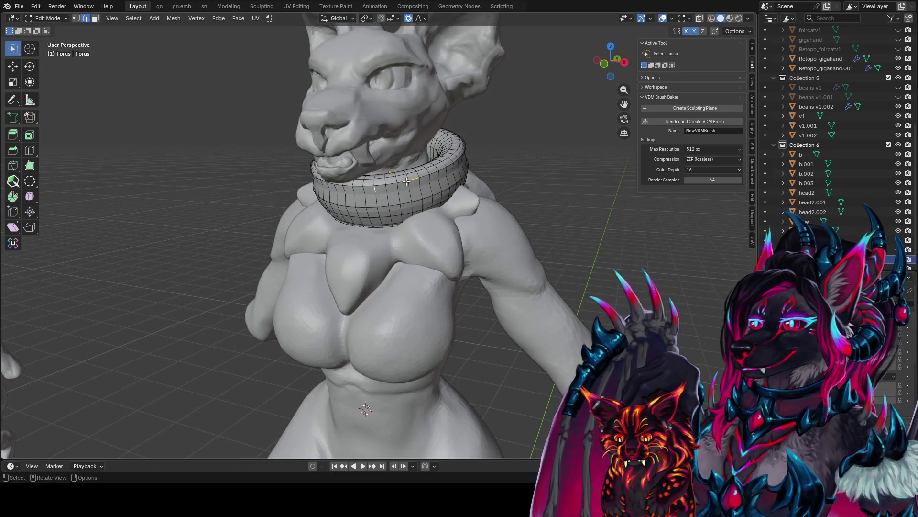
left_click(425, 180, "alt")
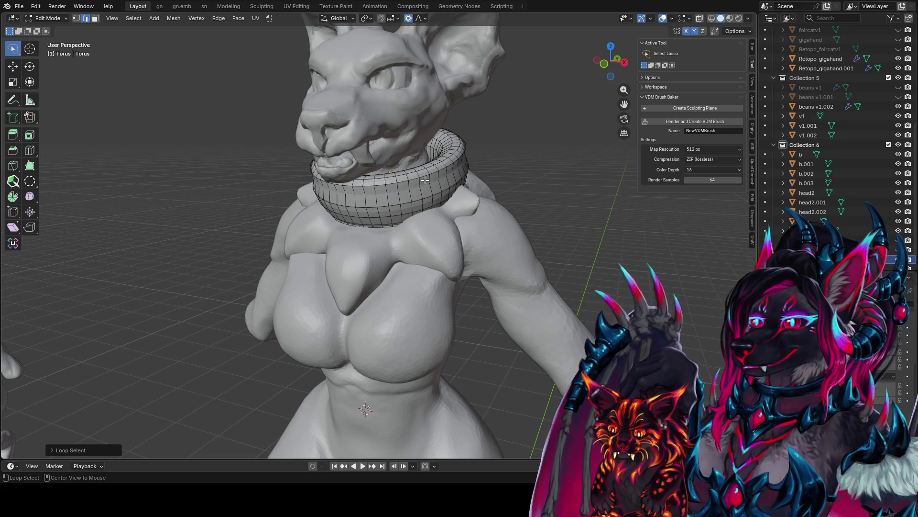
Step: Bevel the chosen collar edge loop into two loops
key("ctrl+b")
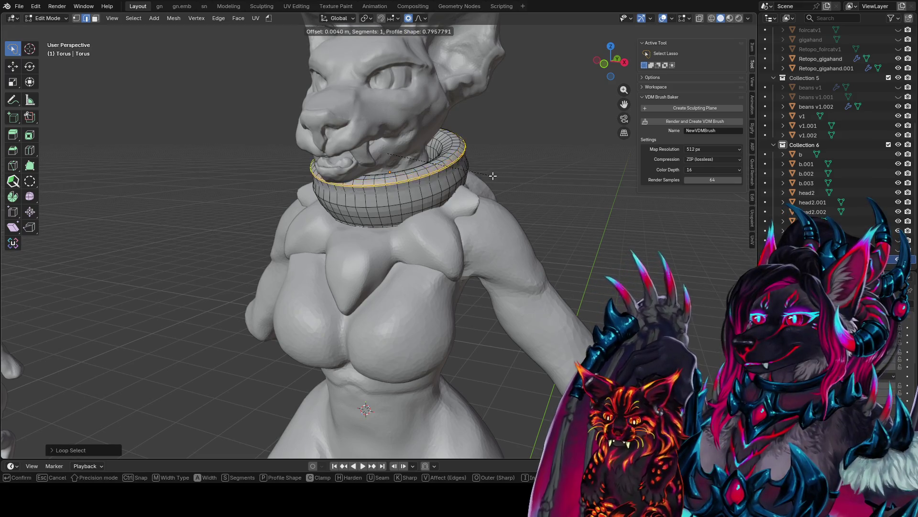
left_click(496, 176)
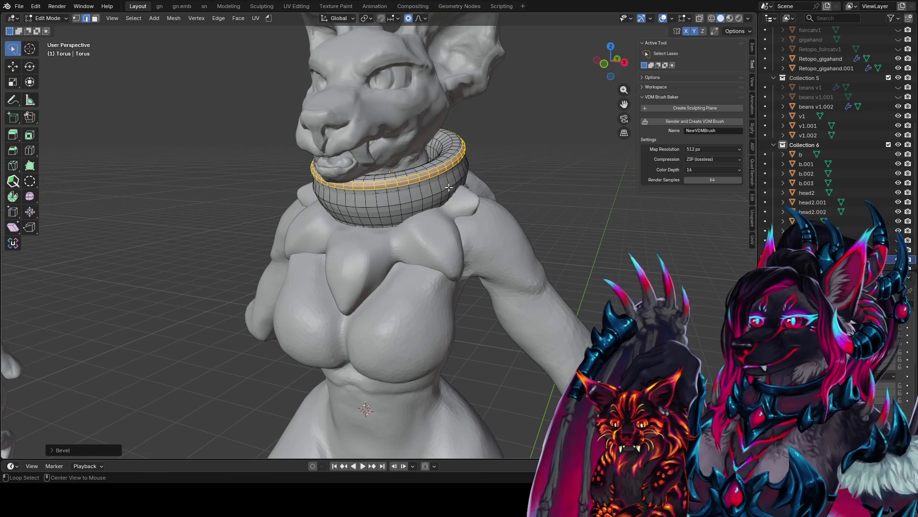
right_click(494, 177)
key("Escape")
Step: Add two centred loop cuts around the collar
left_click(450, 185, "alt")
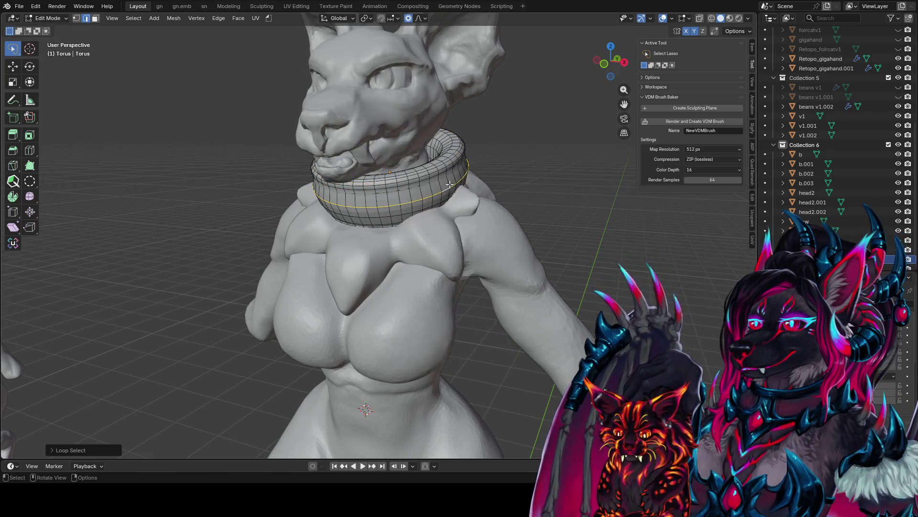
key("ctrl+r")
left_click(450, 185)
right_click(450, 184)
key("ctrl+r")
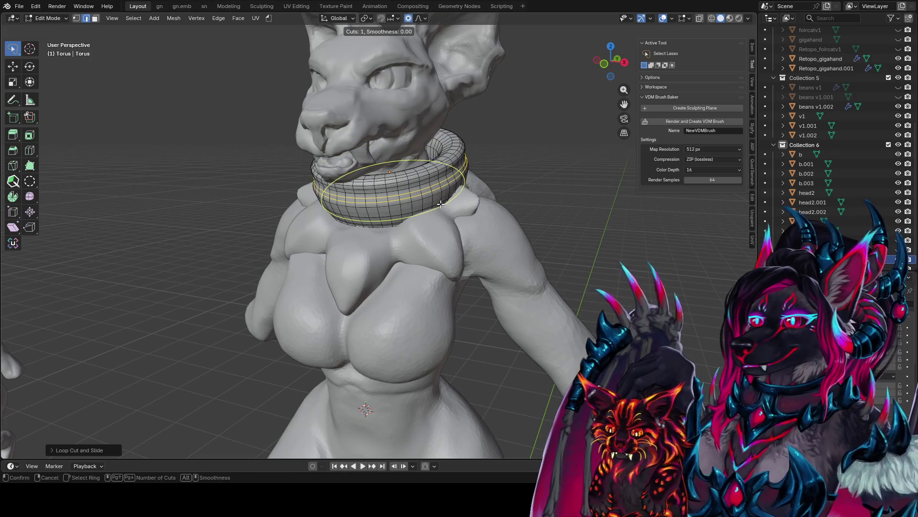
left_click(440, 203)
right_click(440, 203)
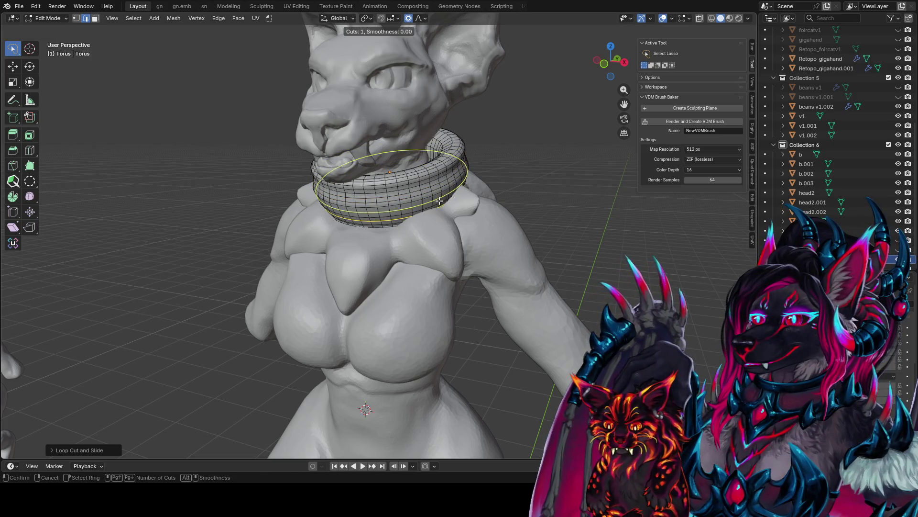
middle_click_drag(440, 200, 471, 167)
left_click(480, 142)
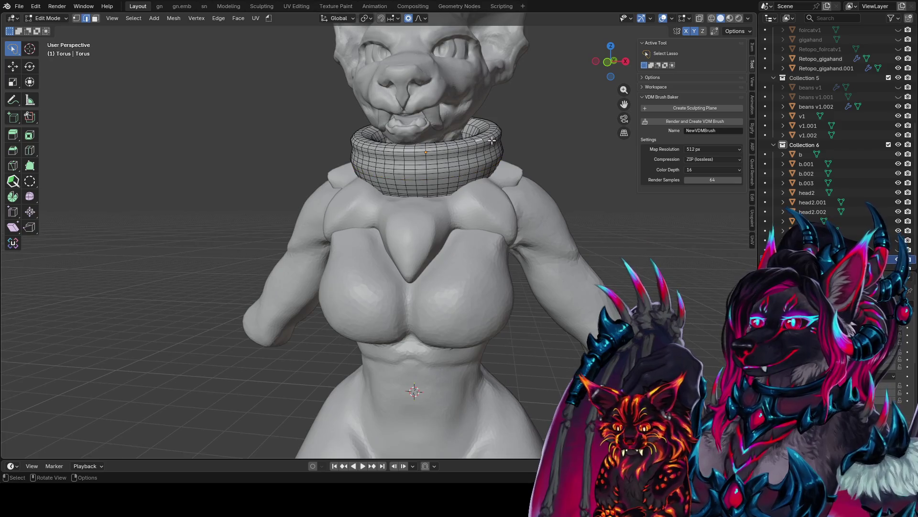
Step: Stretch the collar sideways along X with proportional falloff and centre the view on it
scroll(463, 167, "up", 1)
key("g")
key("x")
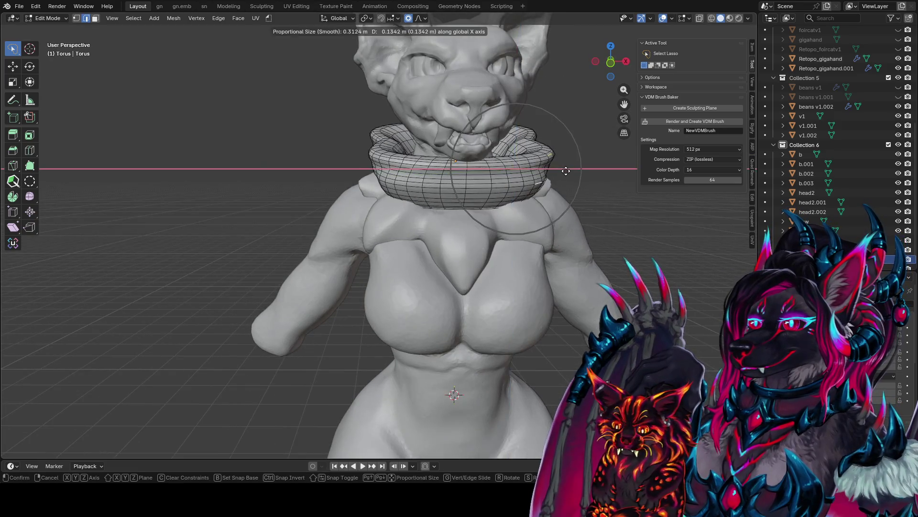
left_click(565, 171)
scroll(558, 177, "up", 2)
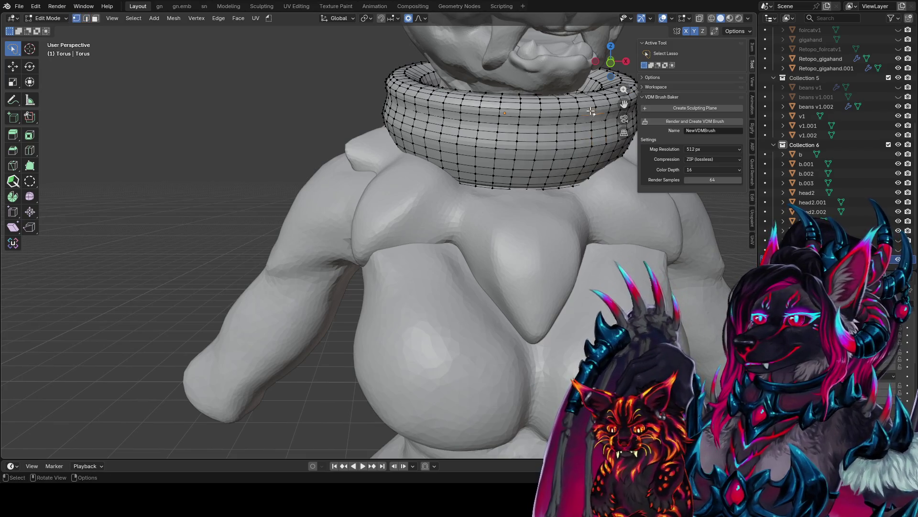
mouse_move(598, 139)
middle_mouse_down("shift")
mouse_move(421, 77)
mouse_move(440, 67)
middle_mouse_up("shift")
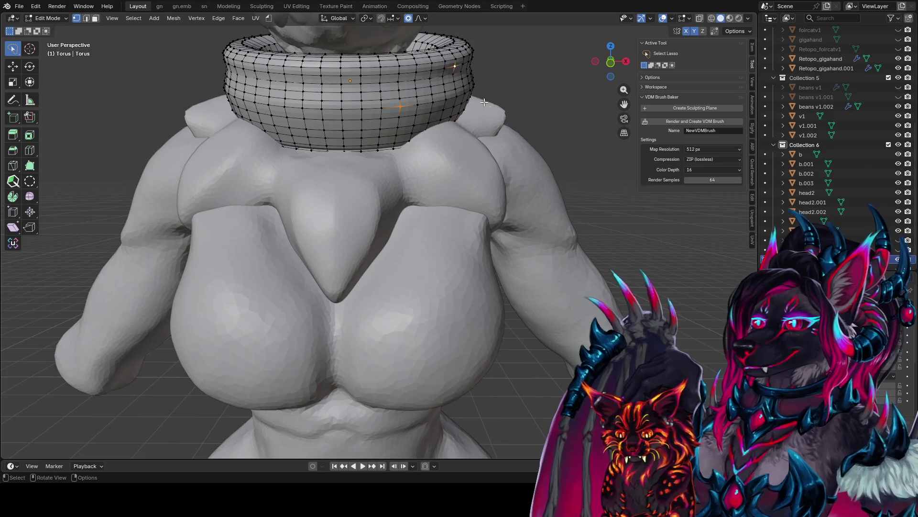
middle_click_drag(484, 102, 523, 105, "shift")
Step: Pull the collar outward, enlarge it and move it down over the shoulders
key("g")
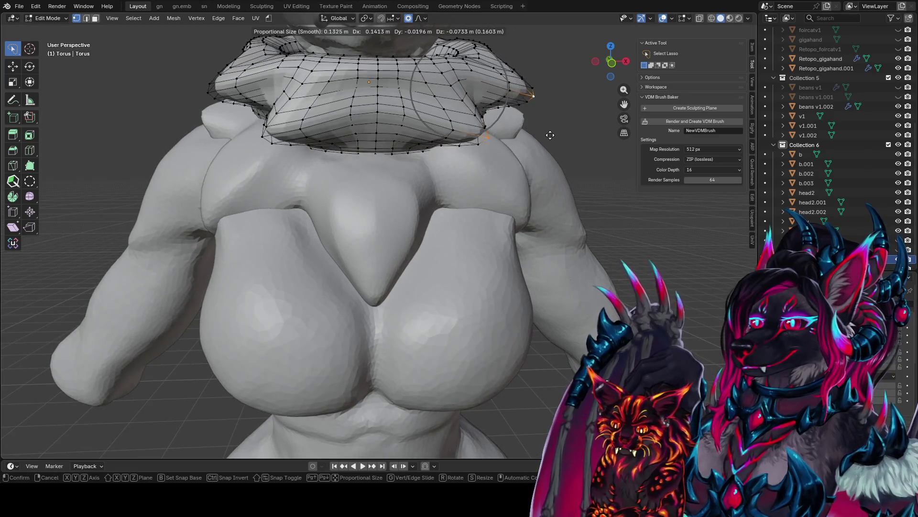
left_click(560, 139)
scroll(543, 139, "down", 5)
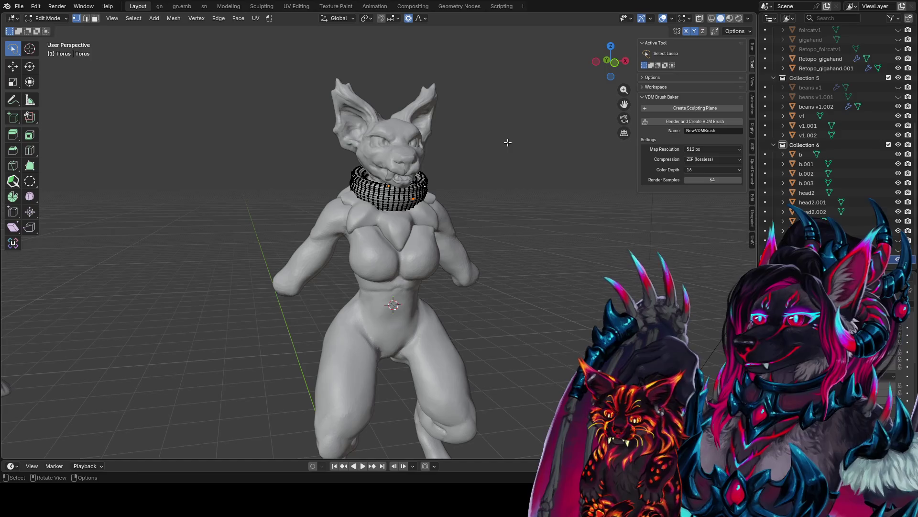
key("s")
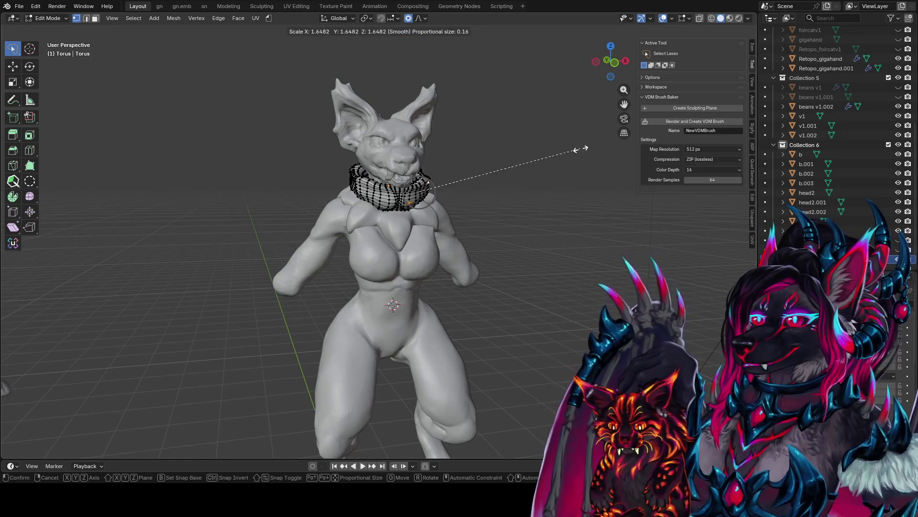
left_click(630, 147)
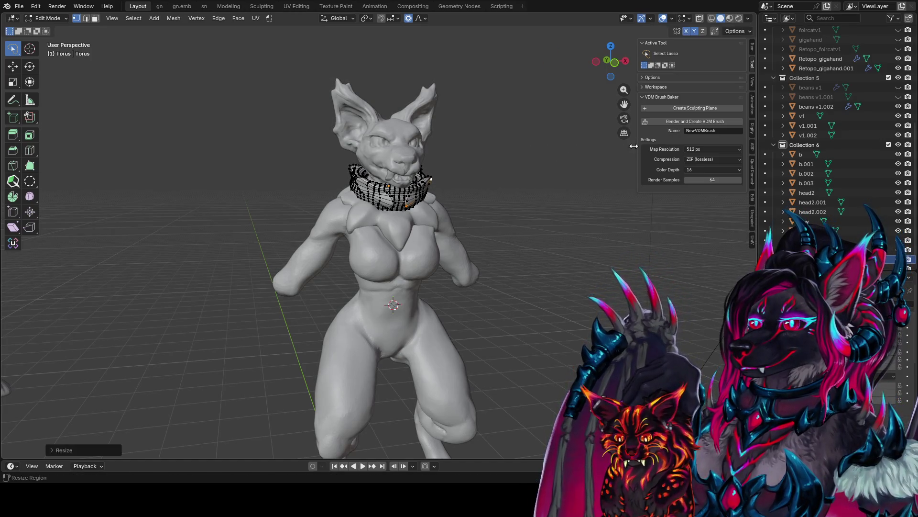
key("g")
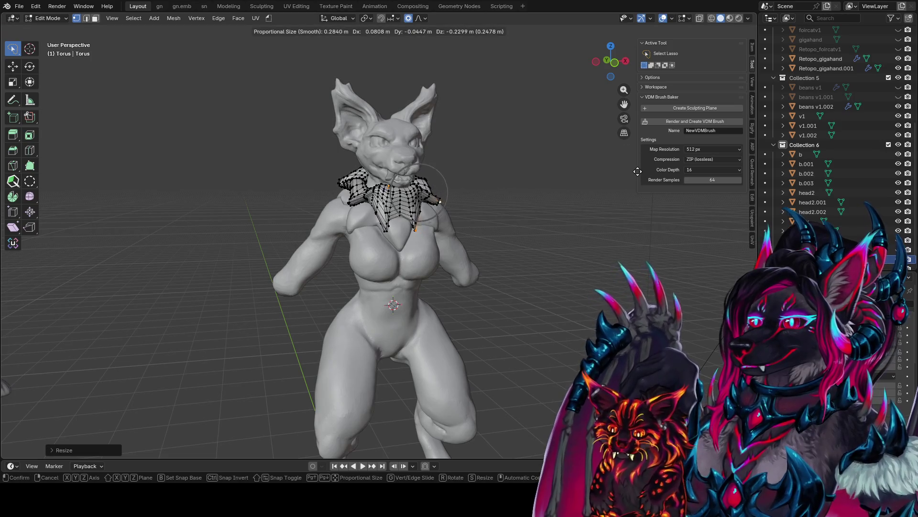
left_click(638, 174)
Step: Check the collar shape in Object Mode, then tilt the collar geometry back in Edit Mode
key("Tab")
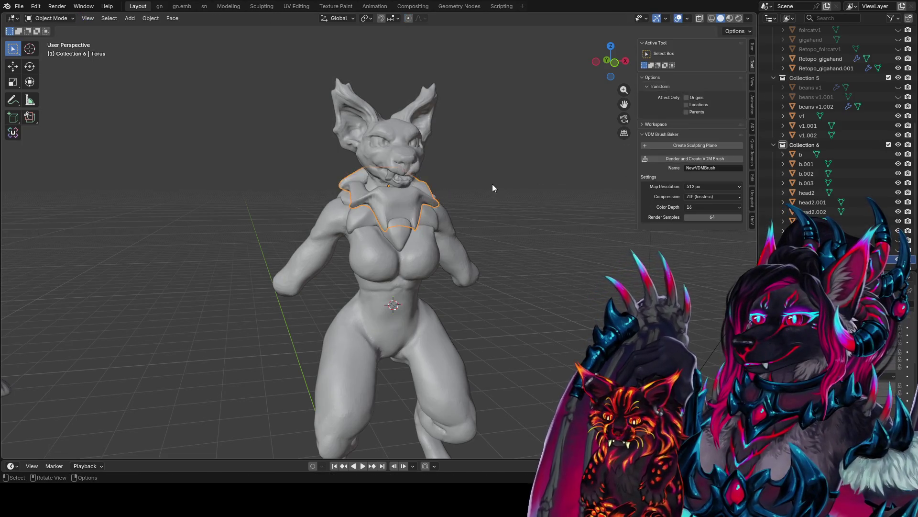
mouse_move(492, 187)
middle_mouse_down()
mouse_move(225, 192)
mouse_move(446, 181)
mouse_move(459, 160)
mouse_move(386, 154)
middle_mouse_up()
key("Tab")
key("r")
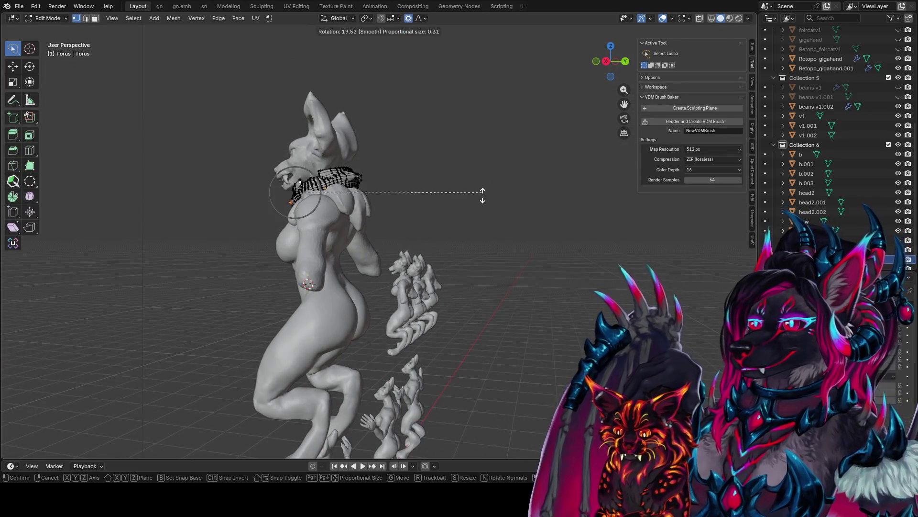
left_click(482, 195)
mouse_move(483, 195)
middle_mouse_down()
mouse_move(437, 162)
mouse_move(321, 159)
mouse_move(469, 147)
mouse_move(406, 176)
mouse_move(434, 148)
middle_mouse_up()
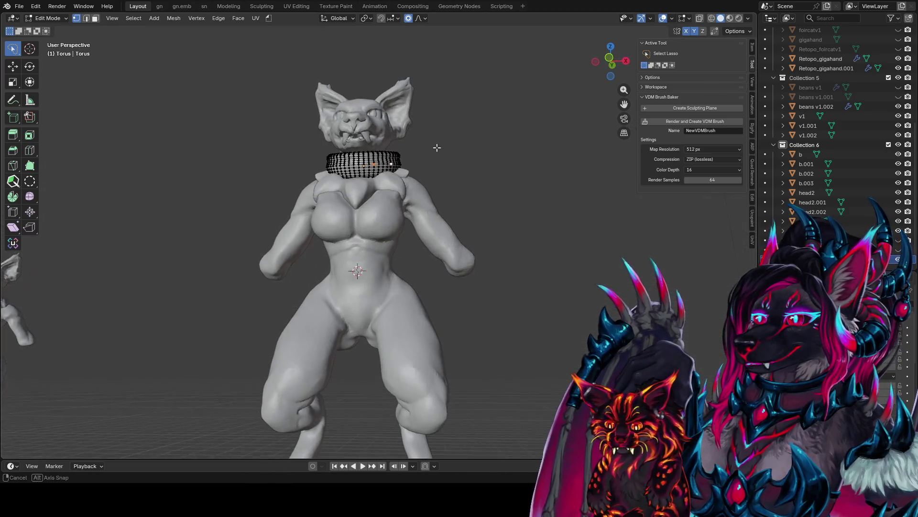
Step: Rotate part of the collar and move it around the neck
key("r")
left_click(454, 218)
mouse_move(455, 217)
middle_mouse_down()
mouse_move(533, 186)
mouse_move(566, 209)
mouse_move(561, 264)
mouse_move(504, 293)
middle_mouse_up()
key("g")
left_click(587, 230)
Step: Move the collar edge up the chest and fine-tune it from a three-quarter view
key("g")
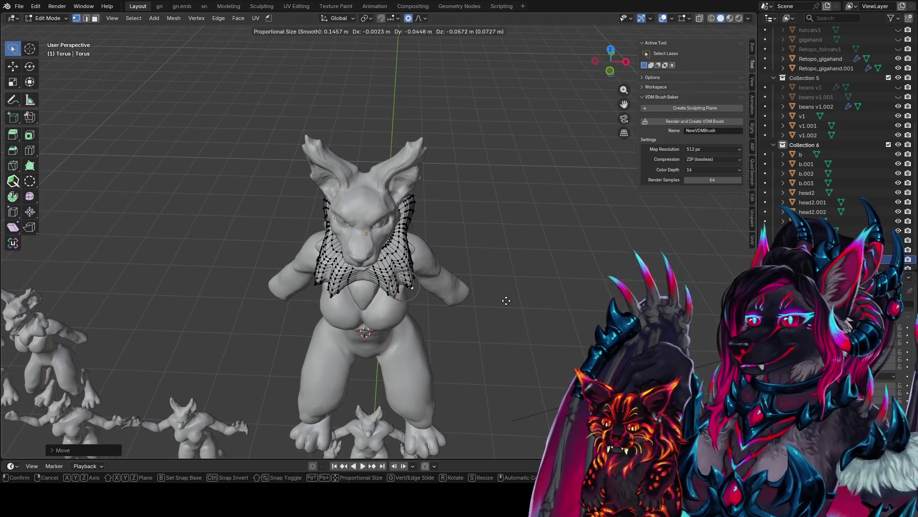
left_click(446, 258)
middle_click_drag(445, 257, 409, 233)
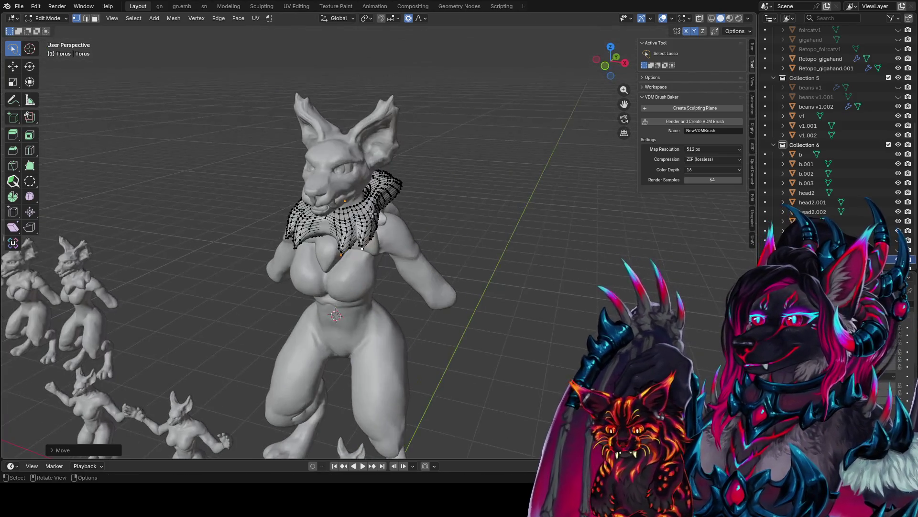
key("g")
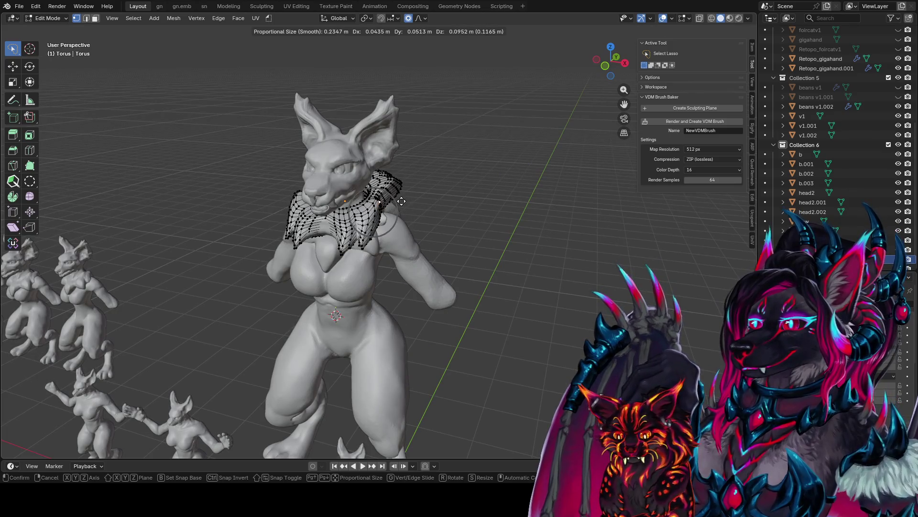
left_click(401, 201)
mouse_move(401, 201)
middle_mouse_down()
mouse_move(341, 177)
mouse_move(357, 172)
mouse_move(447, 198)
mouse_move(456, 281)
mouse_move(389, 192)
mouse_move(616, 182)
mouse_move(410, 176)
mouse_move(339, 191)
middle_mouse_up()
Step: Make several soft moves on the mantle vertices and check it from the rear and front
key("g")
left_click(466, 206)
key("g")
left_click(385, 187)
key("g")
left_click(364, 199)
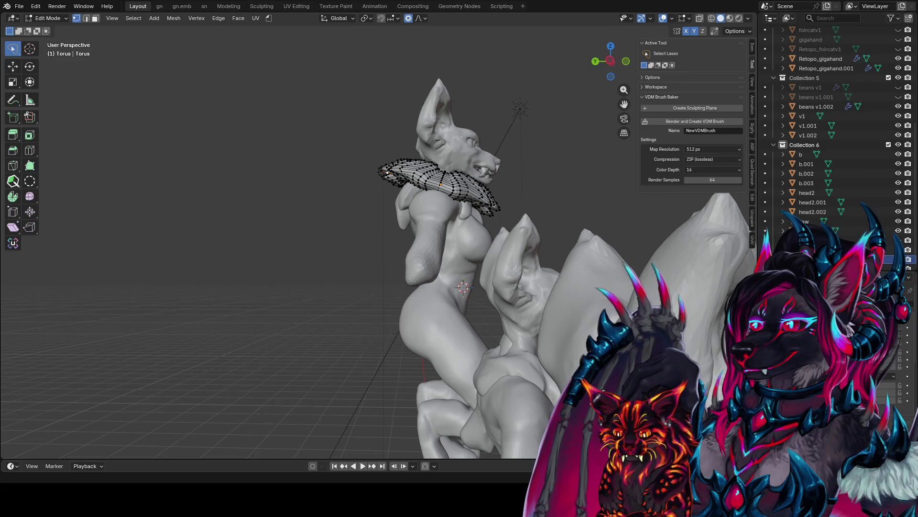
middle_click_drag(363, 205, 491, 208)
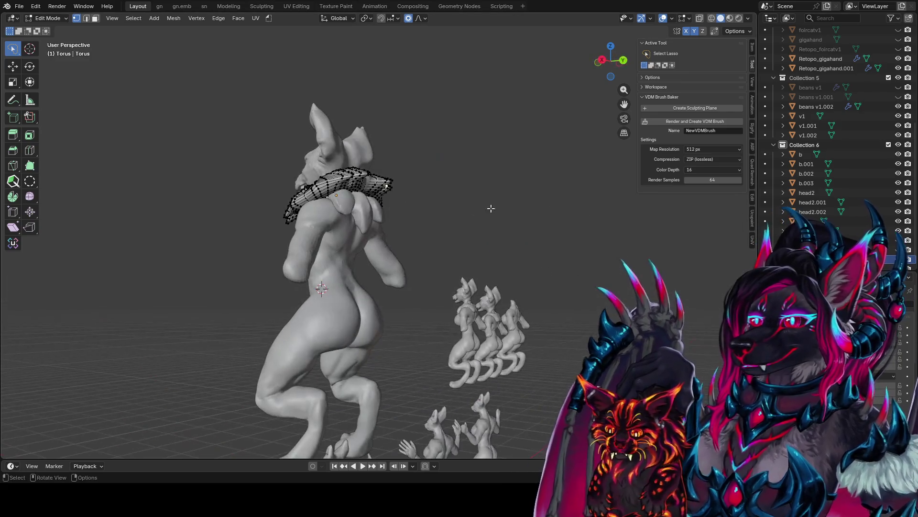
mouse_move(353, 178)
middle_mouse_down()
mouse_move(501, 179)
mouse_move(486, 205)
mouse_move(364, 197)
mouse_move(434, 190)
mouse_move(488, 164)
mouse_move(509, 179)
mouse_move(502, 187)
middle_mouse_up()
Step: Move, rotate and move the mantle again with proportional falloff
key("g")
left_click(427, 167)
key("r")
left_click(468, 238)
key("g")
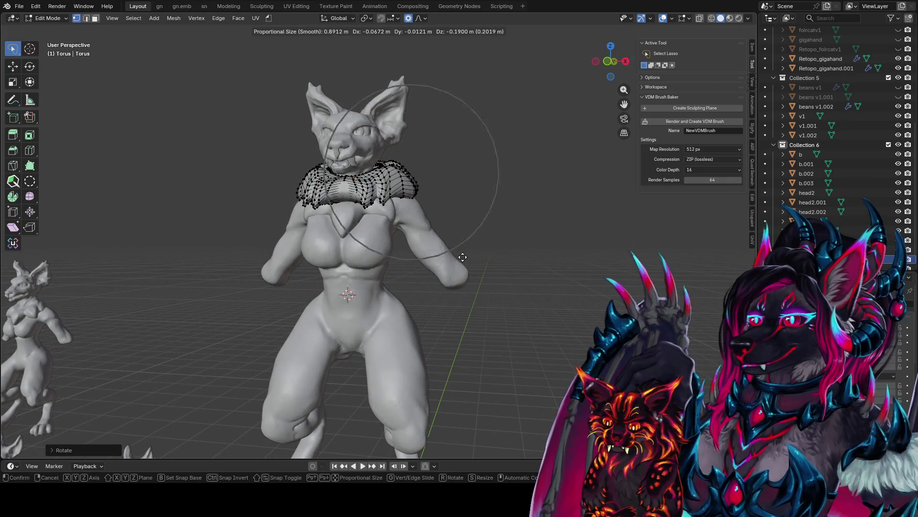
left_click(461, 258)
scroll(488, 267, "down", 5)
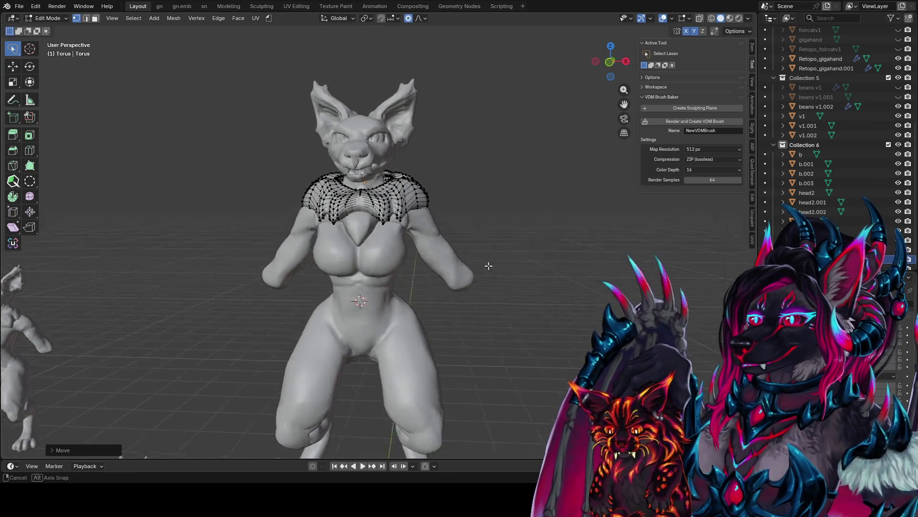
mouse_move(456, 215)
middle_mouse_down()
mouse_move(412, 171)
mouse_move(297, 186)
mouse_move(478, 198)
mouse_move(498, 225)
mouse_move(484, 214)
middle_mouse_up()
Step: Review the mantle shape in Object Mode from a side view
key("Tab")
scroll(490, 207, "up", 5)
key("Tab")
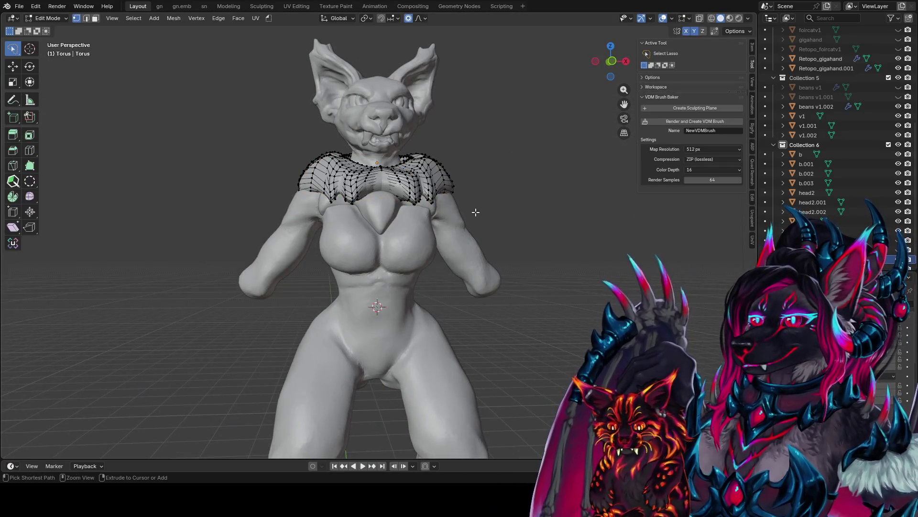
key("Tab")
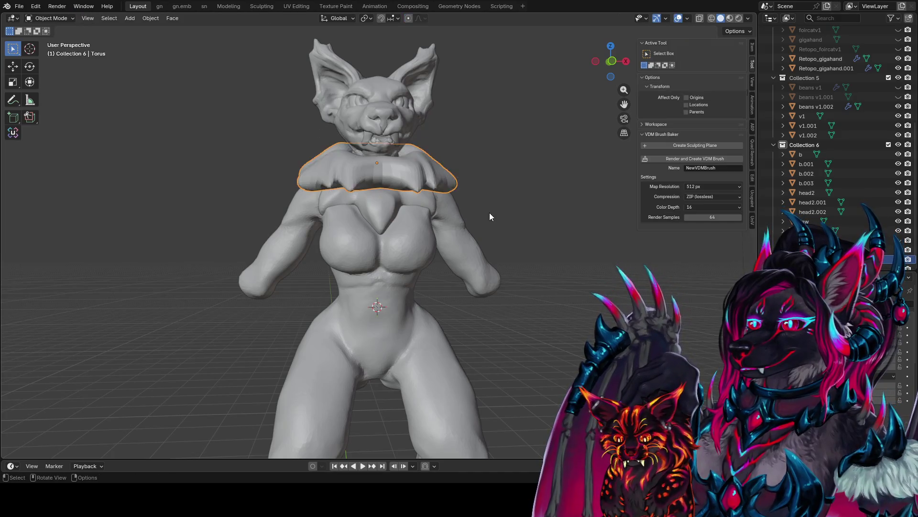
scroll(489, 217, "down", 4)
mouse_move(432, 232)
middle_mouse_down()
mouse_move(414, 208)
mouse_move(352, 241)
mouse_move(373, 196)
middle_mouse_up()
Step: Save foir conceptz1.blend, maximize the 3D view and put the collar in Sculpt Mode
key("Tab")
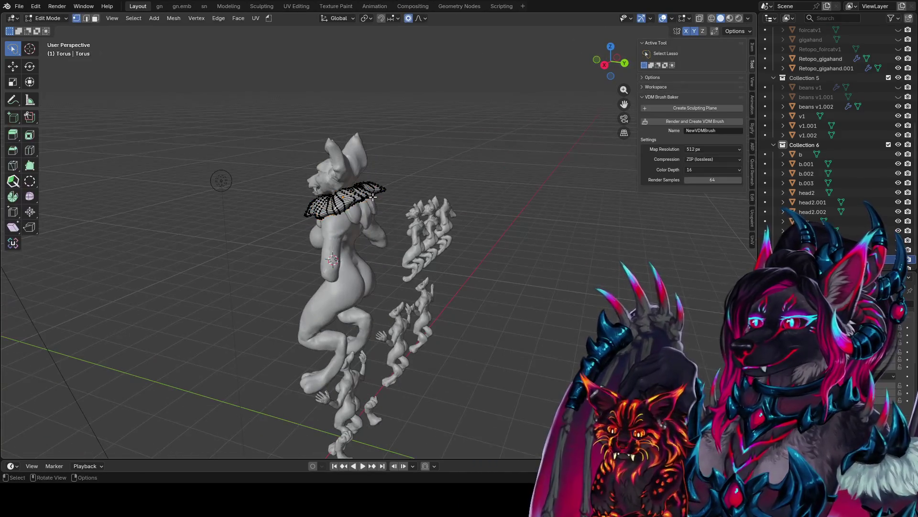
scroll(410, 178, "up", 4)
key("ctrl+s")
middle_click_drag(436, 195, 444, 190)
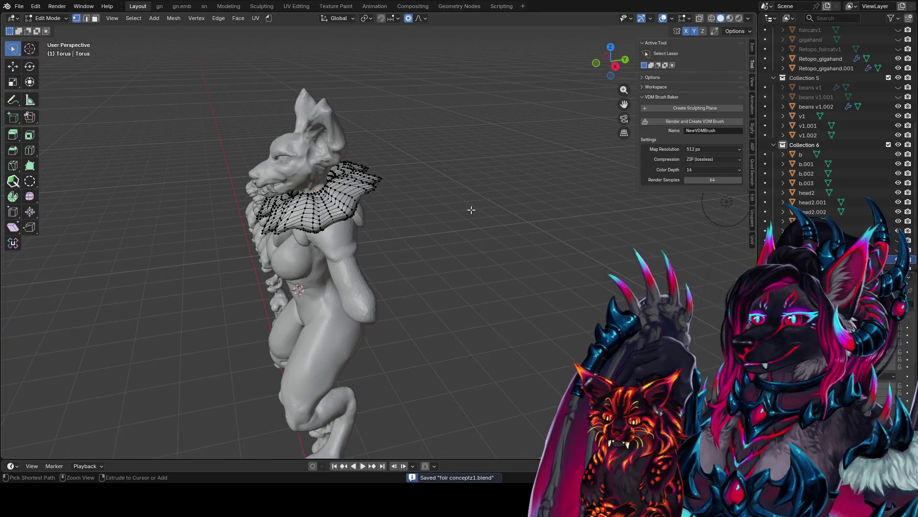
key("ctrl+Tab")
key("Tab")
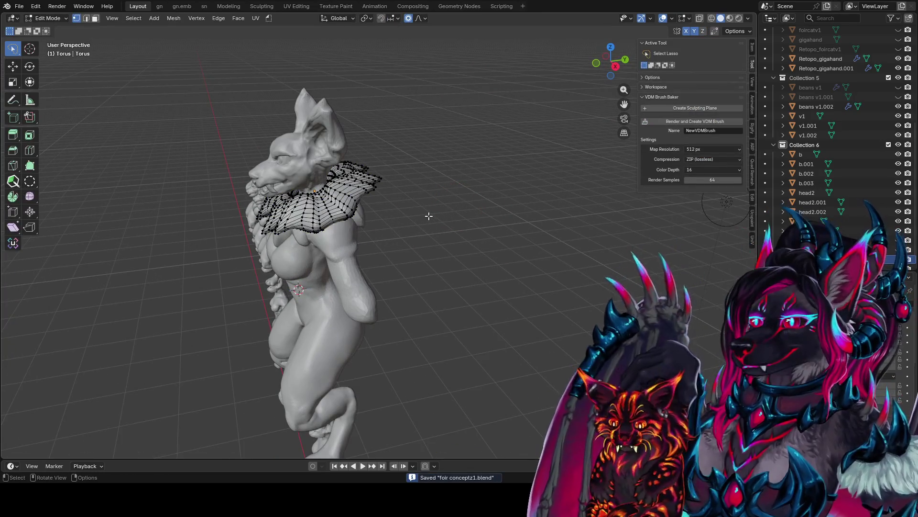
key("ctrl+space")
key("ctrl+Tab")
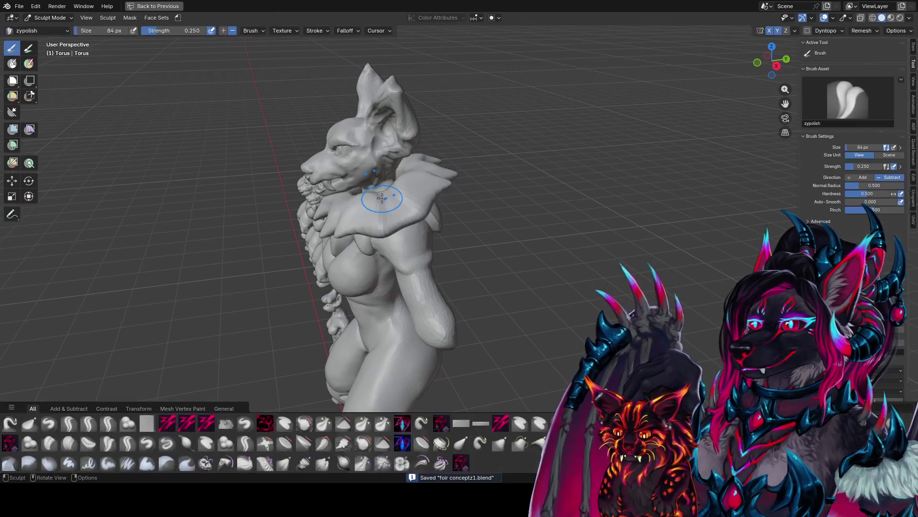
Step: Remesh the collar, orbit to a front view and choose Back to Previous
key("ctrl+r")
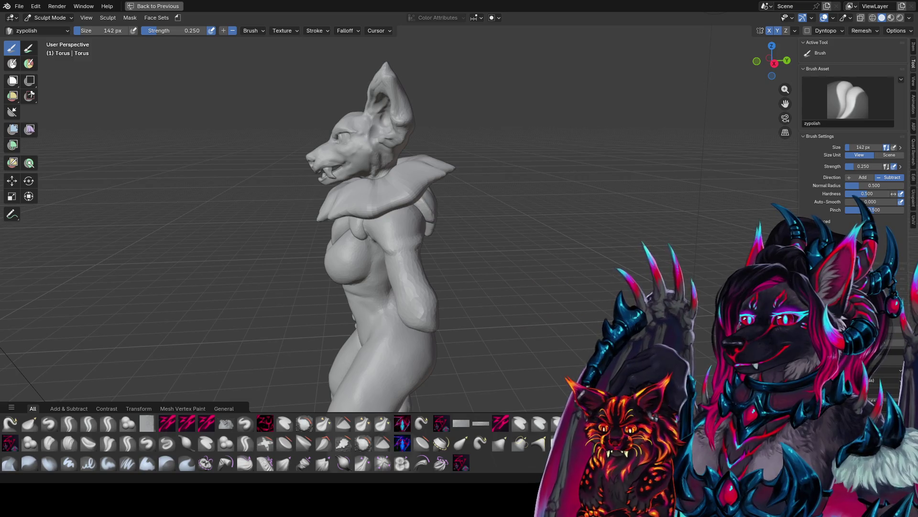
middle_click_drag(459, 268, 568, 268)
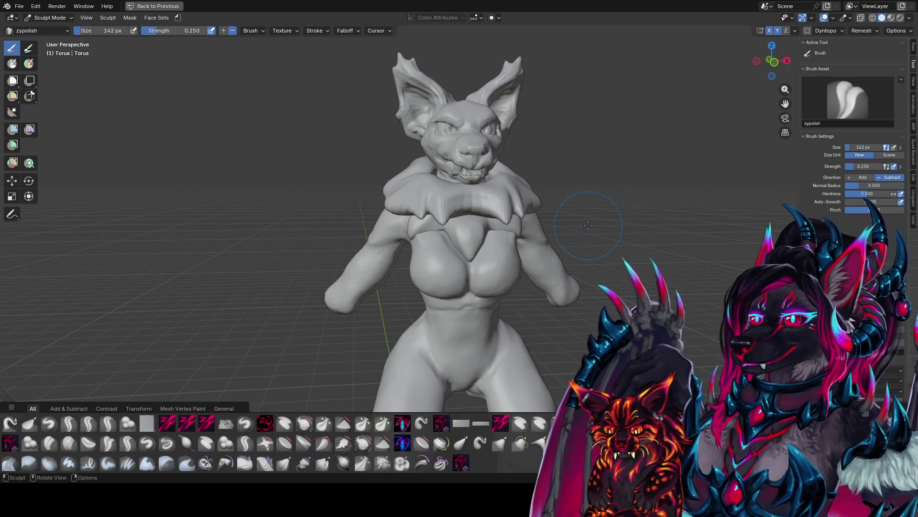
left_click(167, 9)
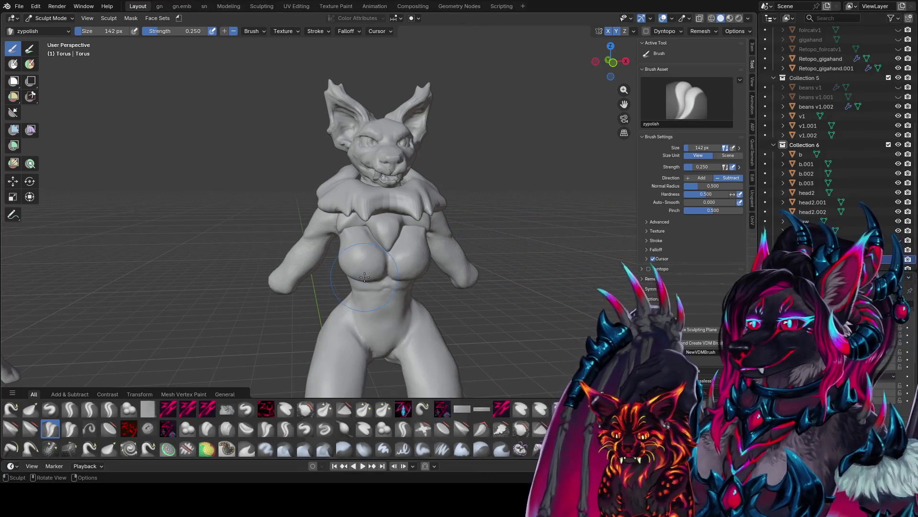
Step: Maximize the 3D view again and browse the brush asset shelf categories
key("ctrl+space")
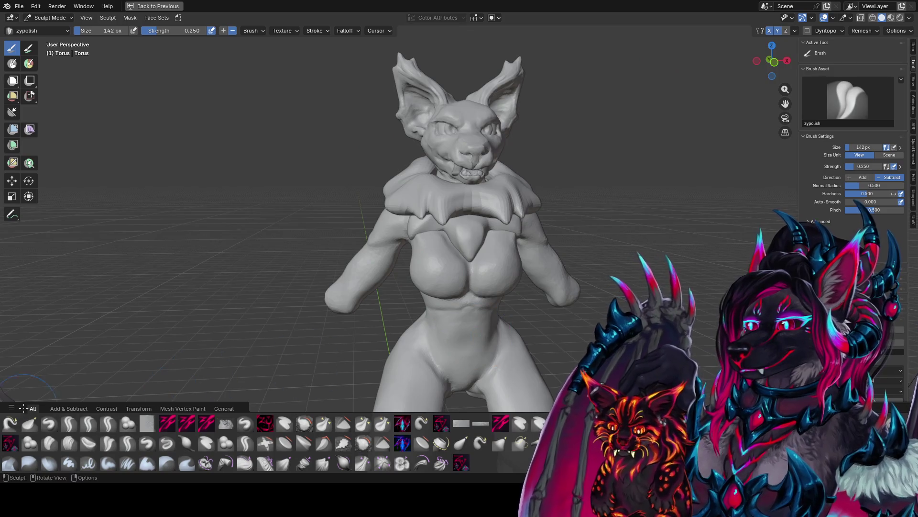
left_click(13, 407)
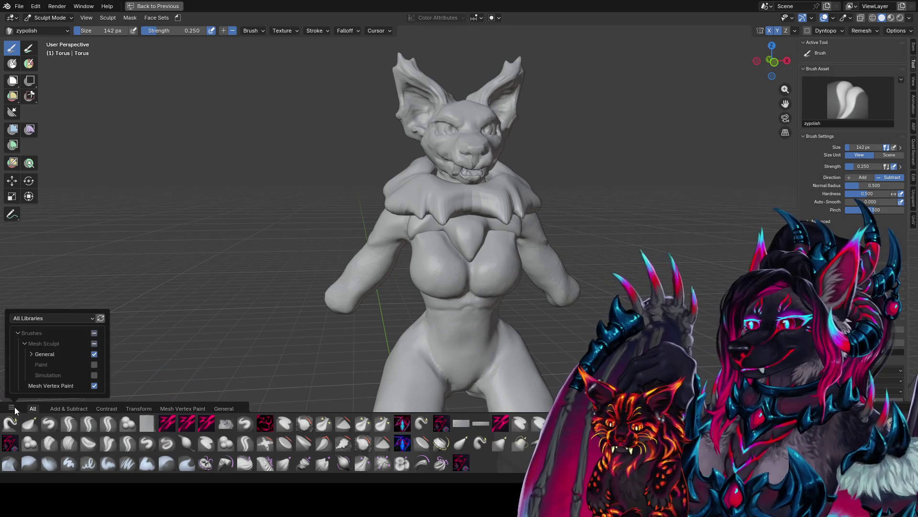
left_click(95, 375)
left_click(95, 375)
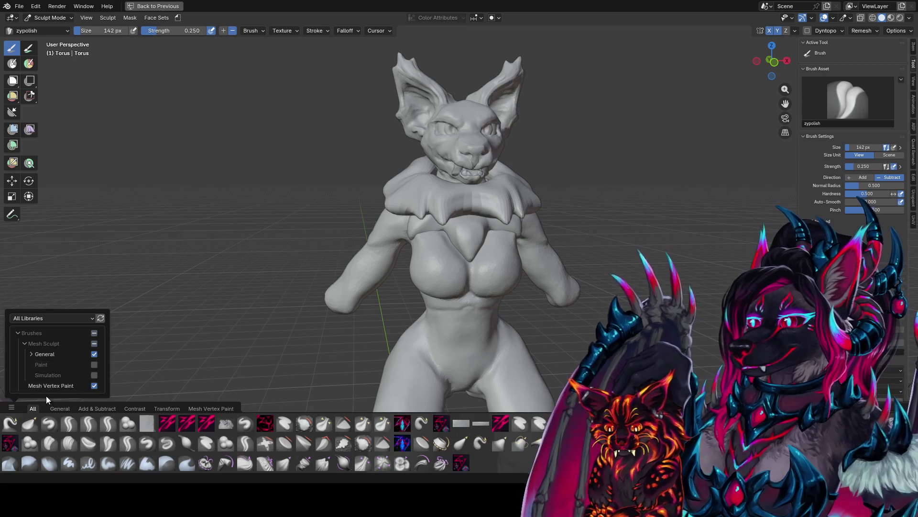
left_click(16, 406)
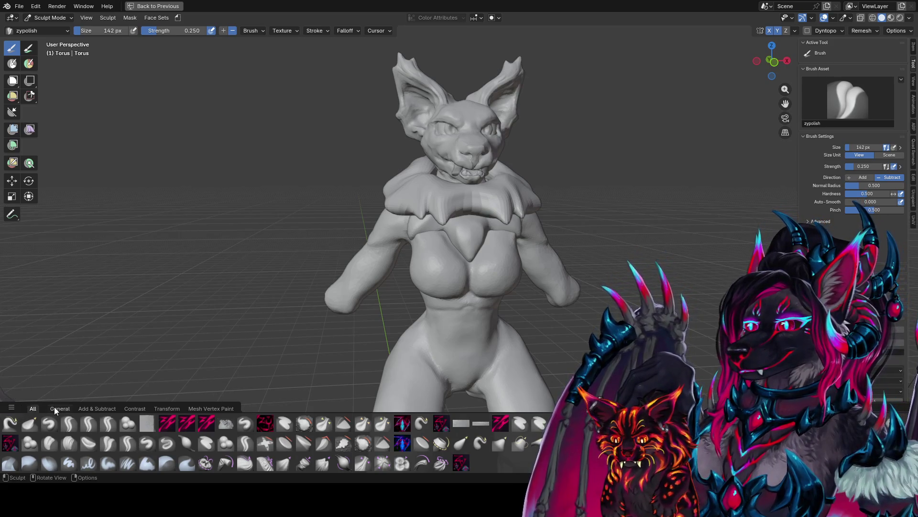
left_click(53, 407)
left_click(34, 408)
left_click(172, 408)
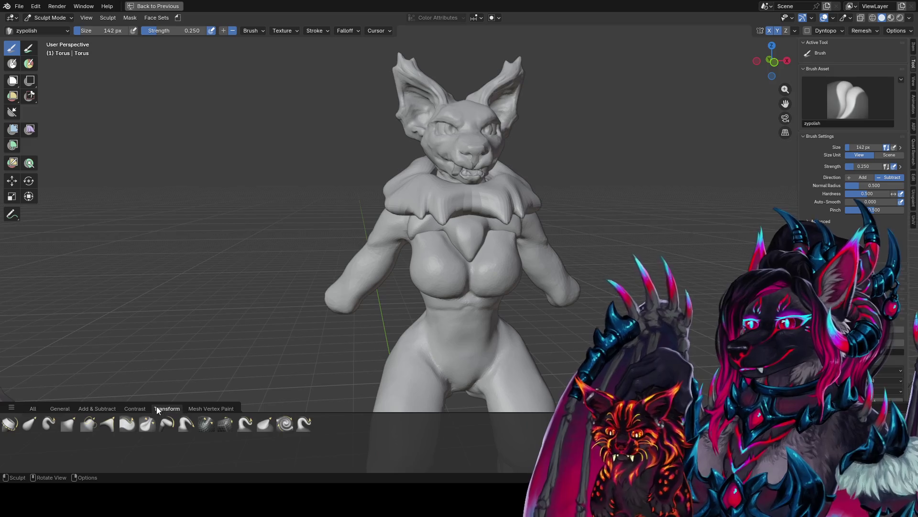
left_click(131, 408)
left_click(96, 408)
left_click(33, 408)
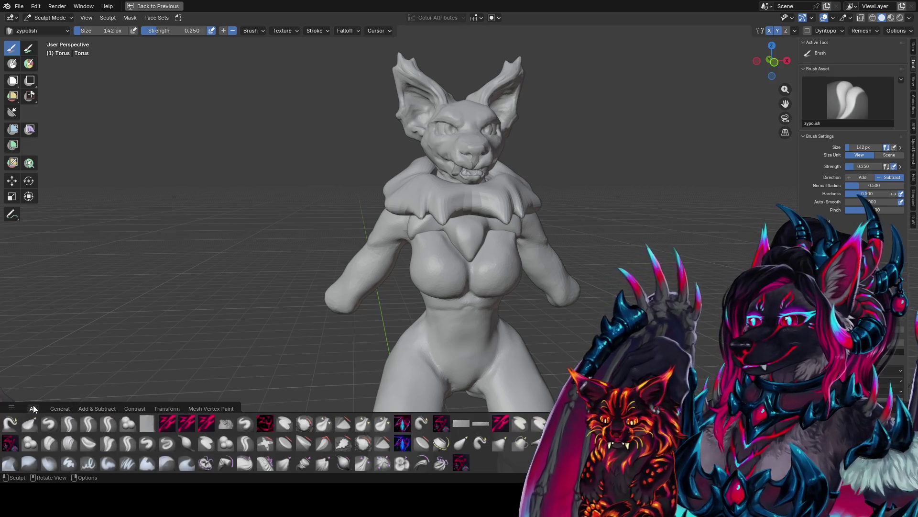
Step: Enable the Simulation brush catalog and pick the Grab Random Cloth brush
left_click(12, 408)
left_click(93, 375)
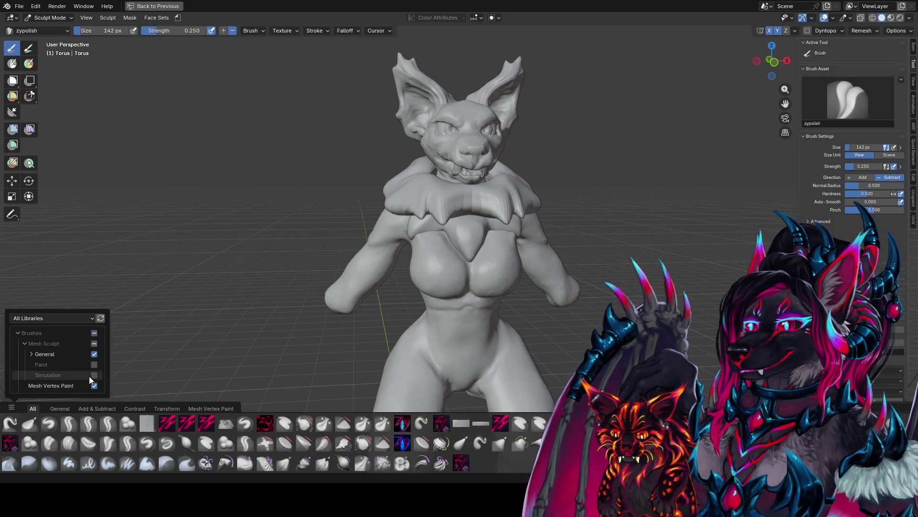
left_click(201, 407)
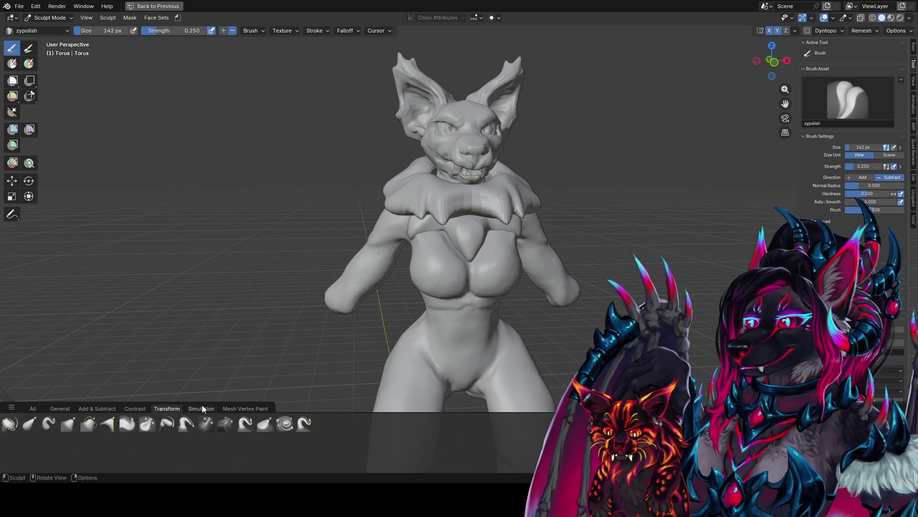
middle_click_drag(599, 263, 500, 201)
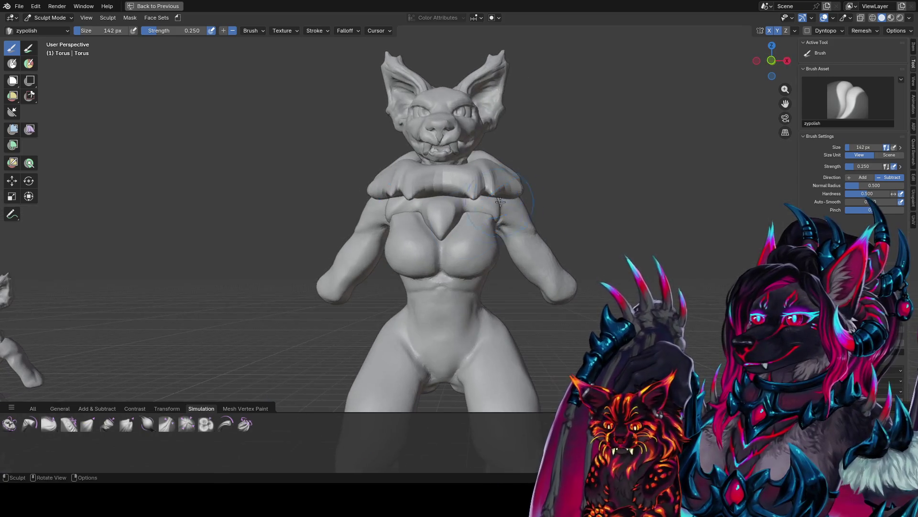
left_click(123, 426)
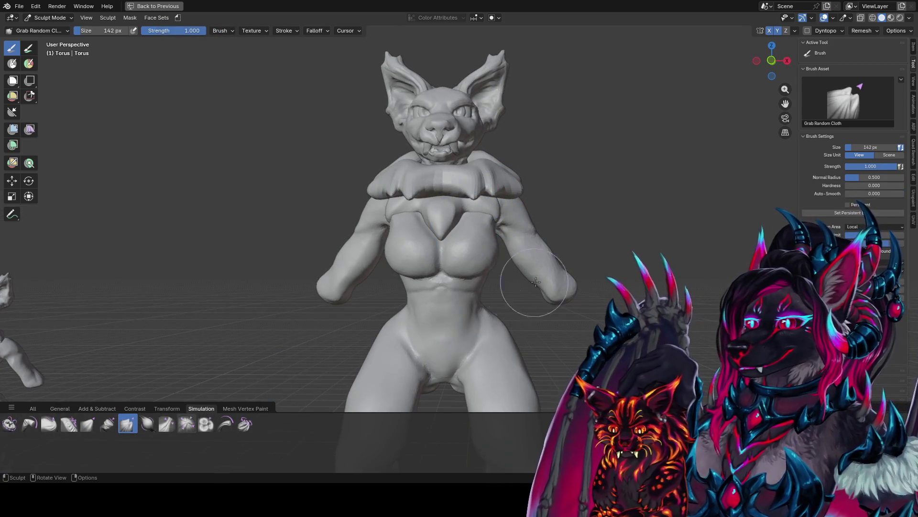
Step: Drag the collar larger with Drag Cloth and bend its edge with Bend Boundary Cloth
left_click(54, 427)
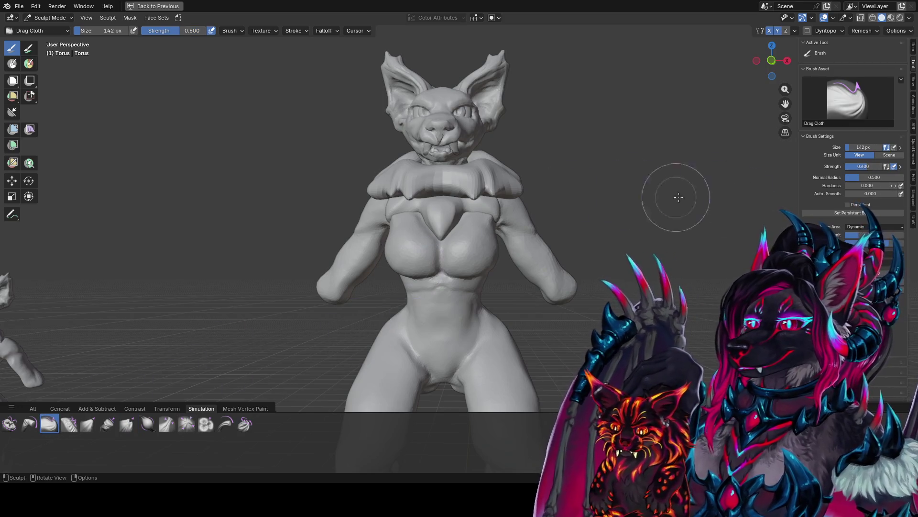
mouse_move(534, 202)
left_mouse_down()
mouse_move(519, 189)
mouse_move(525, 174)
left_mouse_up()
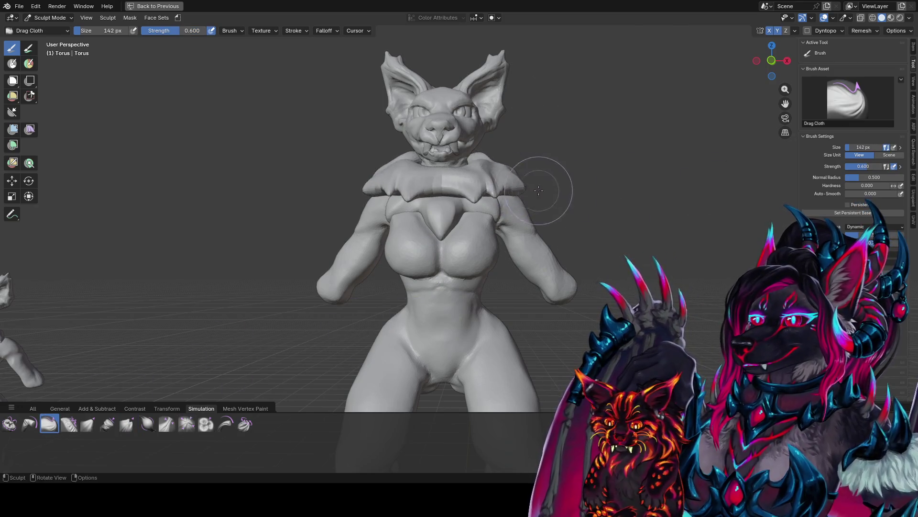
middle_click_drag(525, 174, 484, 210)
left_click(10, 423)
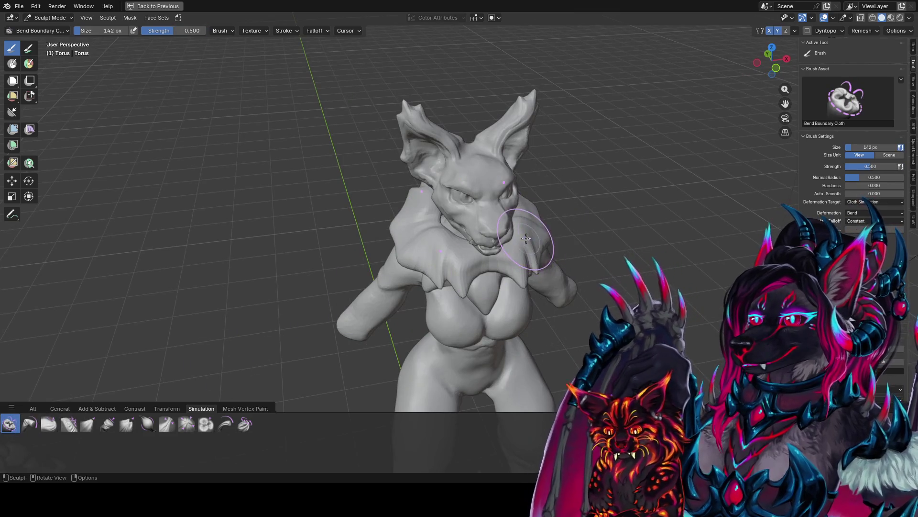
mouse_move(541, 241)
left_mouse_down()
mouse_move(547, 249)
mouse_move(531, 239)
mouse_move(529, 261)
left_mouse_up()
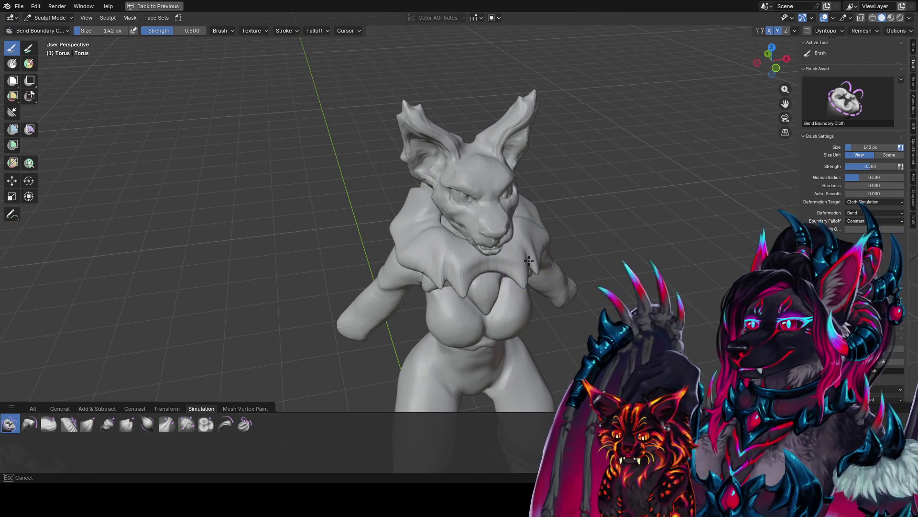
Step: Stretch the collar into spiky folds, twist it near the shoulder, then pinch with Pinch Point Cloth
left_click(226, 423)
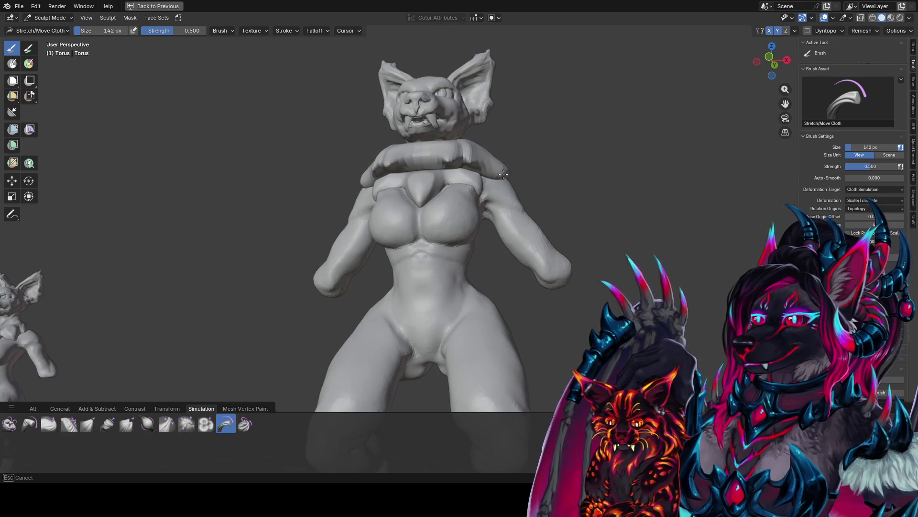
left_click_drag(503, 173, 506, 176)
middle_click_drag(506, 176, 518, 192)
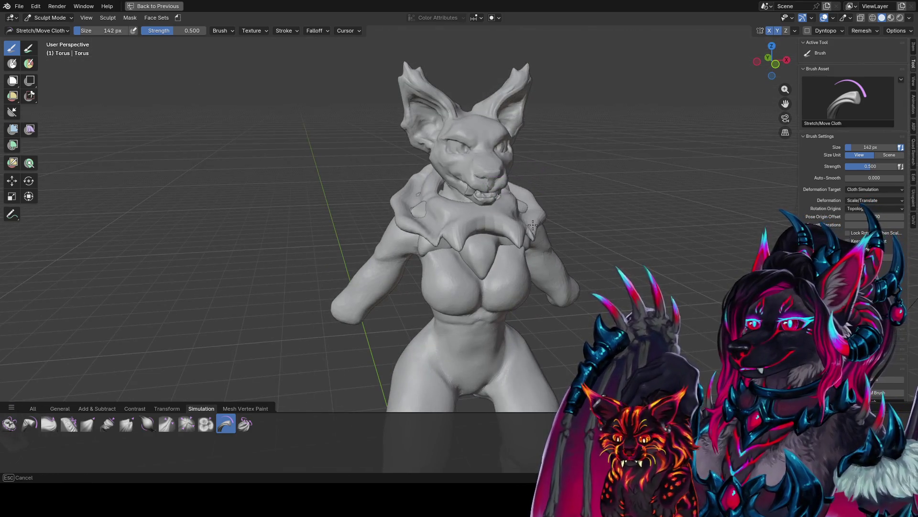
left_click(245, 426)
mouse_move(533, 200)
left_mouse_down()
mouse_move(546, 225)
mouse_move(564, 201)
mouse_move(536, 207)
left_mouse_up()
left_click(186, 424)
mouse_move(536, 207)
middle_mouse_down()
mouse_move(413, 159)
mouse_move(417, 182)
mouse_move(483, 170)
middle_mouse_up()
Step: Inflate the collar with Inflate Cloth, shrink the brush to 108 px and zoom out
left_click(145, 421)
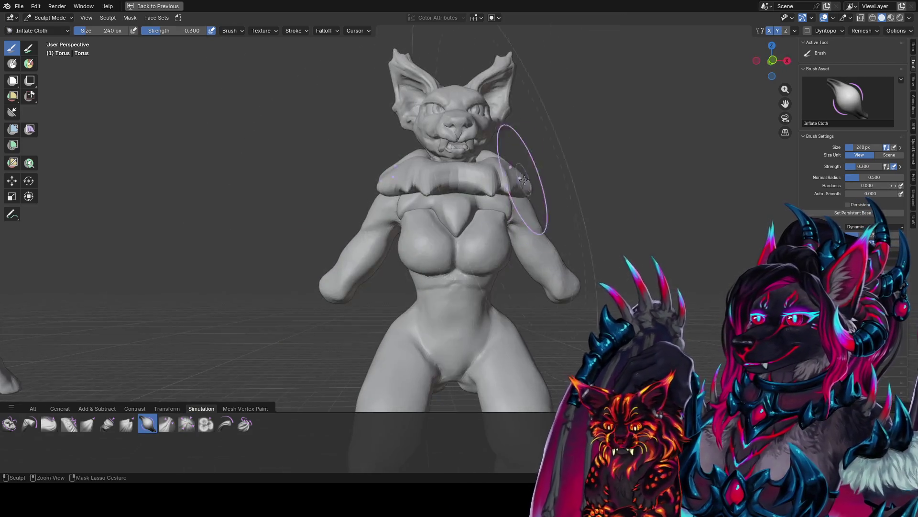
left_click_drag(486, 168, 486, 168)
middle_click_drag(485, 168, 421, 165)
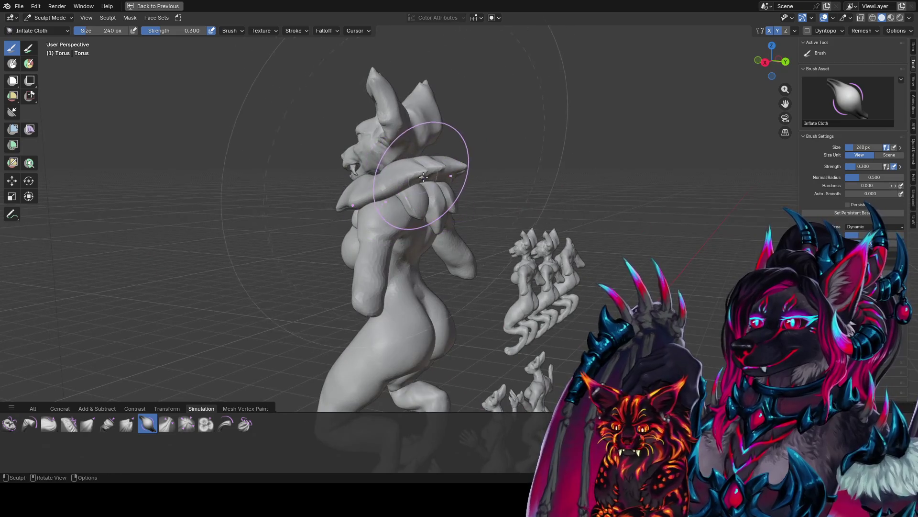
key("f")
left_click(386, 175)
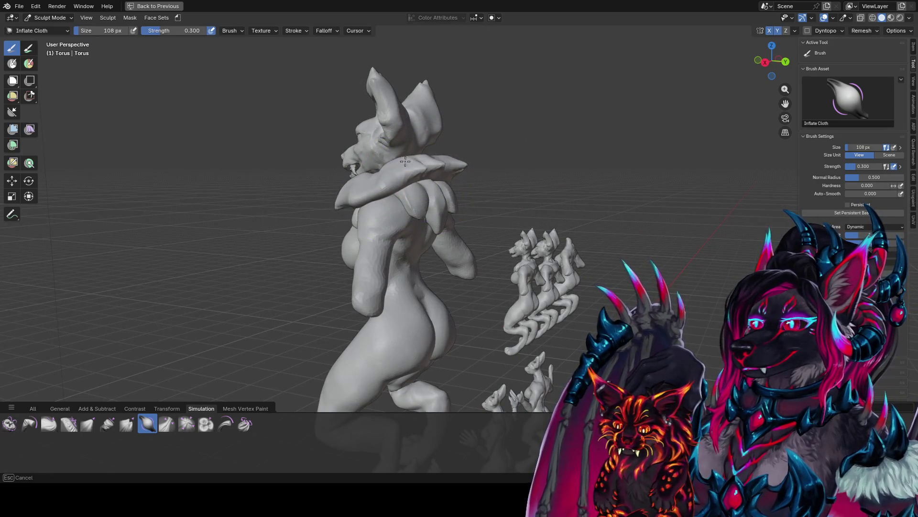
mouse_move(444, 167)
middle_mouse_down()
mouse_move(486, 160)
mouse_move(498, 186)
mouse_move(512, 184)
middle_mouse_up()
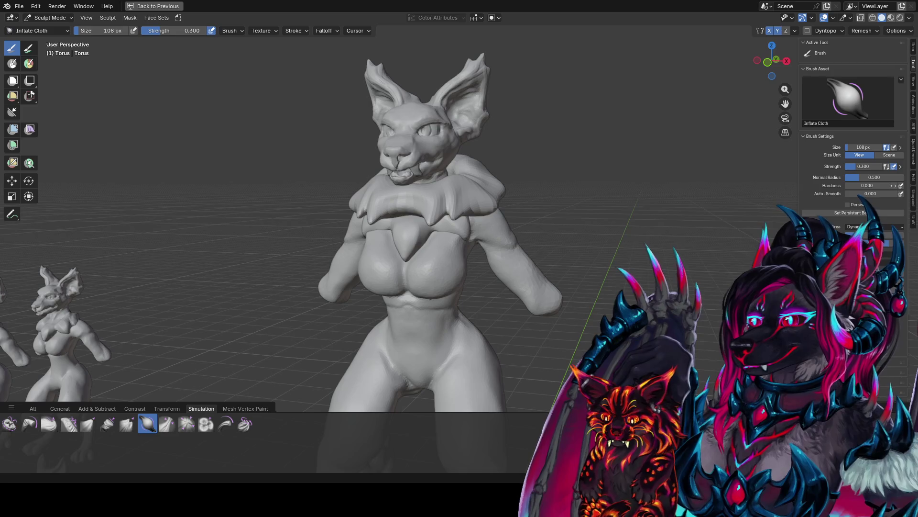
middle_click_drag(431, 201, 442, 189)
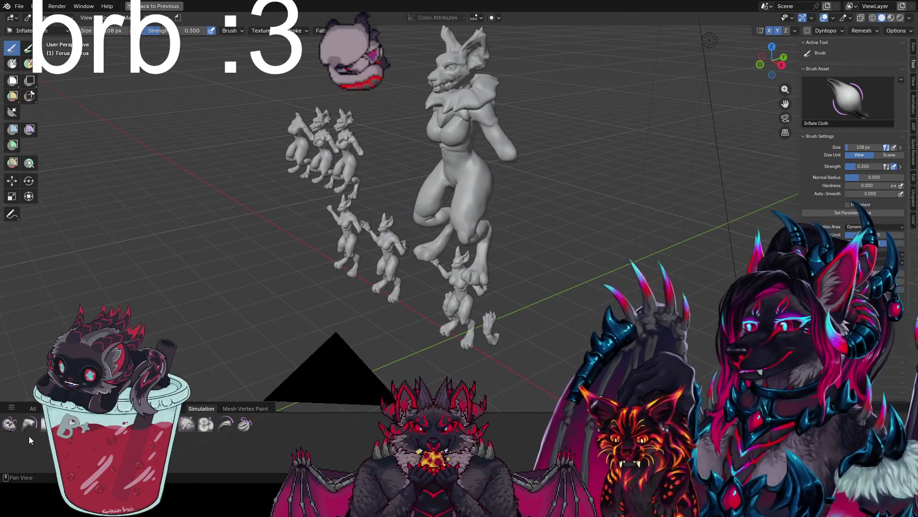
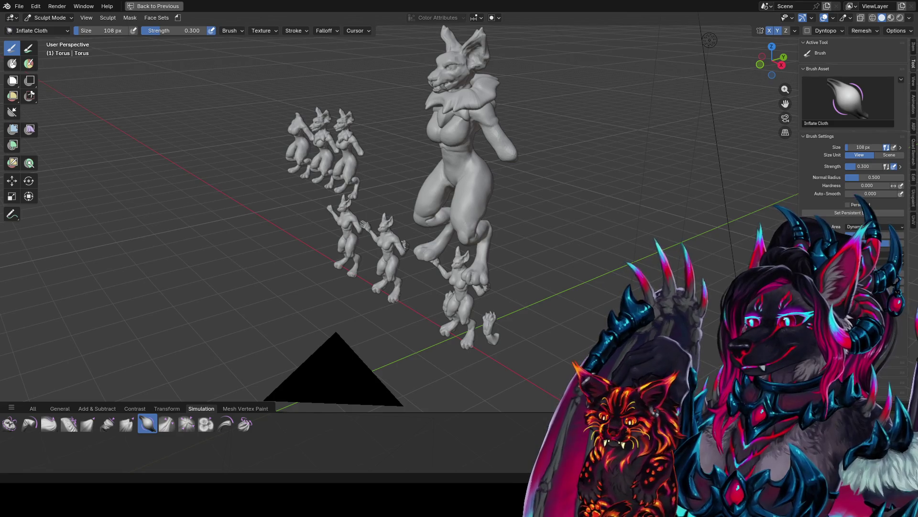
Step: Bring the main figure into a close frontal view and save foir conceptz1.blend
mouse_move(524, 148)
middle_mouse_down()
mouse_move(625, 133)
mouse_move(529, 107)
middle_mouse_up()
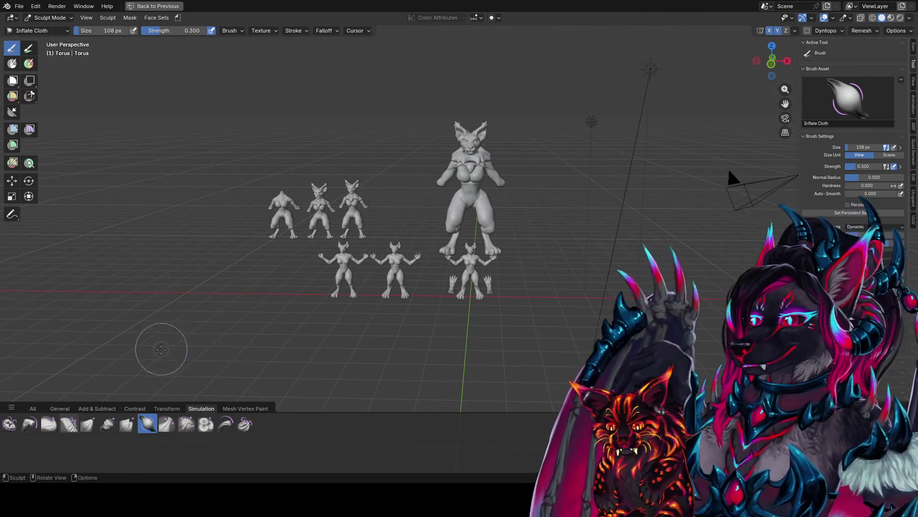
scroll(161, 349, "up", 8)
mouse_move(334, 249)
middle_mouse_down()
mouse_move(377, 216)
mouse_move(368, 206)
middle_mouse_up()
scroll(331, 147, "down", 5)
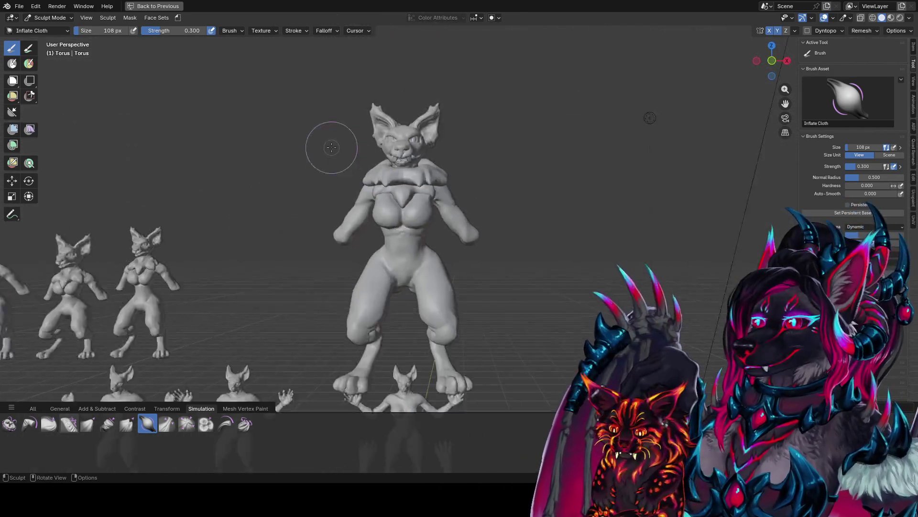
mouse_move(331, 148)
middle_mouse_down()
mouse_move(342, 221)
mouse_move(232, 168)
mouse_move(335, 170)
mouse_move(482, 203)
middle_mouse_up()
key("ctrl+s")
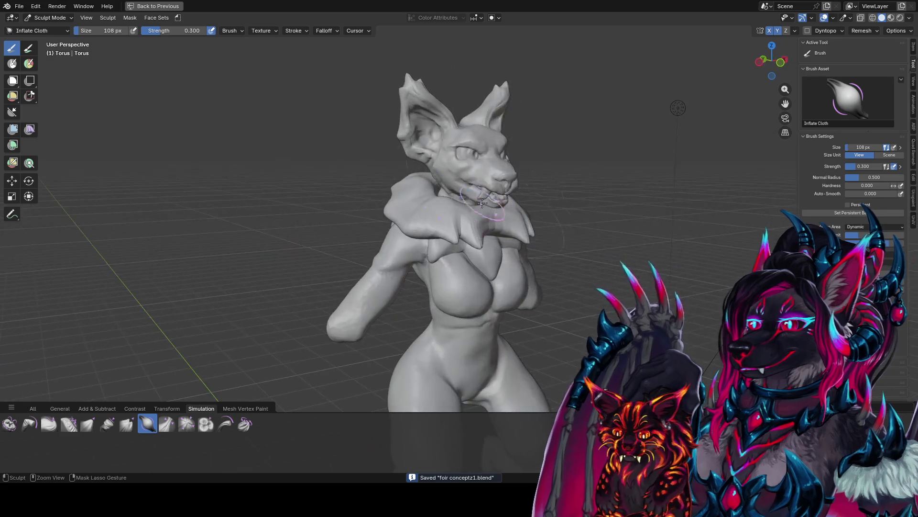
Step: Restore the full Layout workspace and show every brush in the asset shelf
left_click(154, 6)
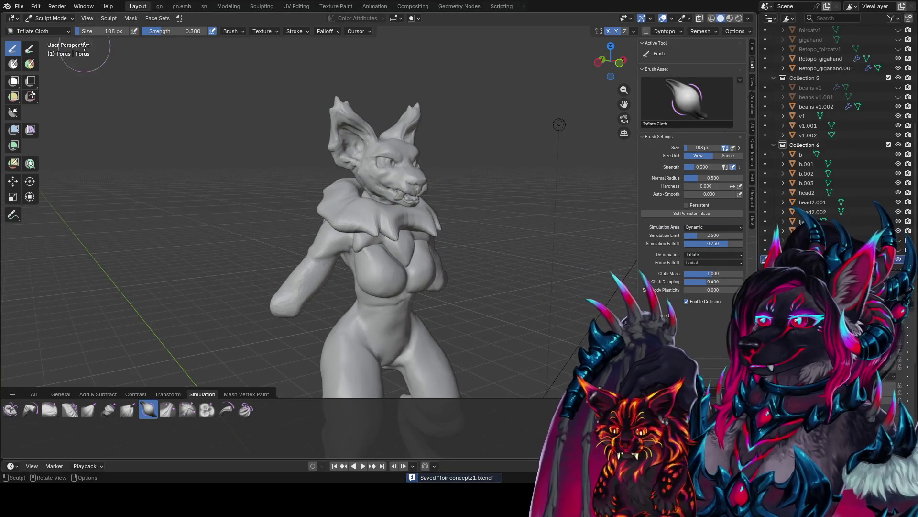
left_click(20, 6)
mouse_move(47, 37)
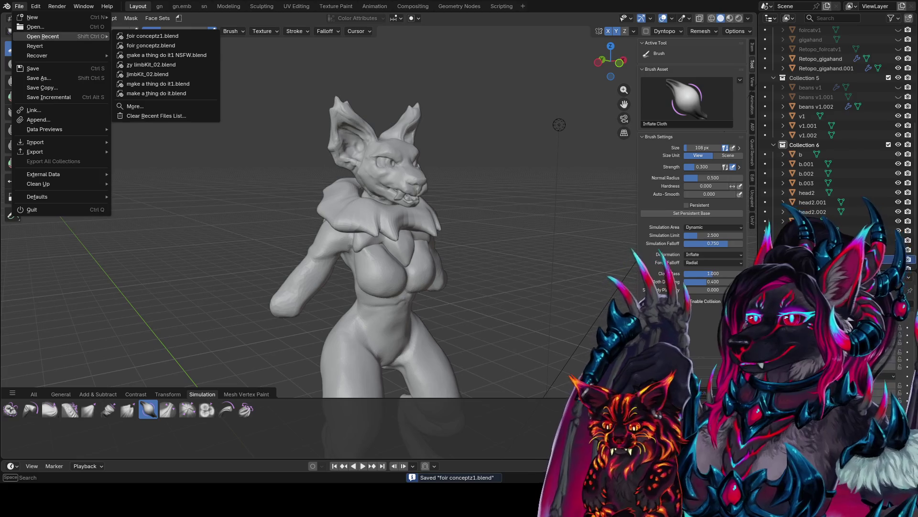
left_click(35, 393)
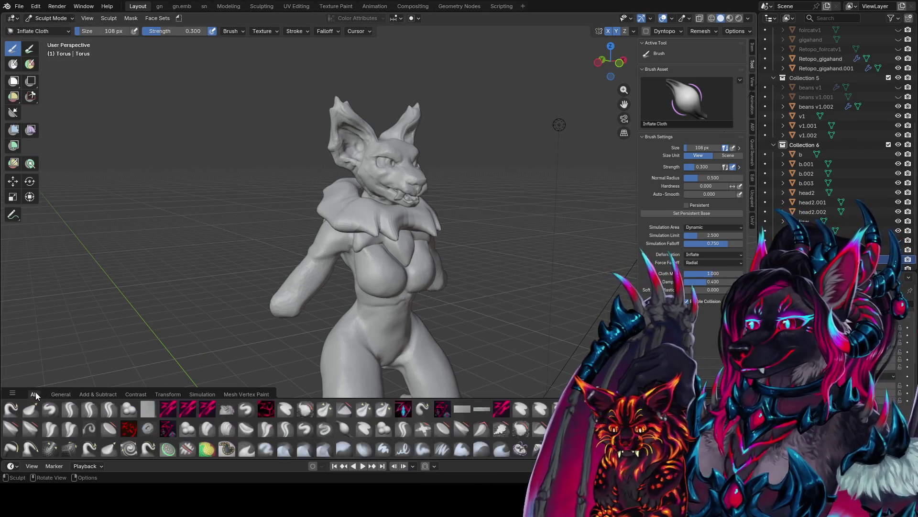
Step: Save the file again and leave sculpting for Object Mode
middle_click_drag(252, 140, 192, 104)
key("ctrl+s")
left_click(19, 5)
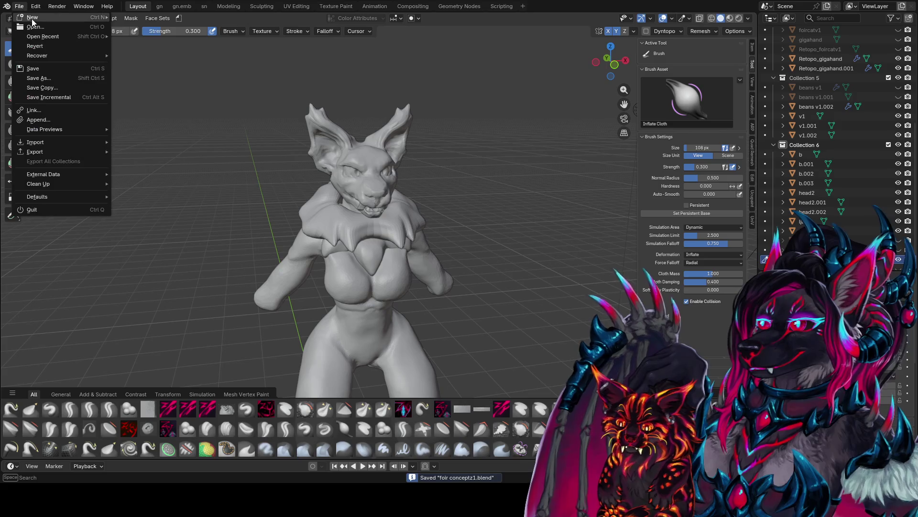
key("ctrl+Tab")
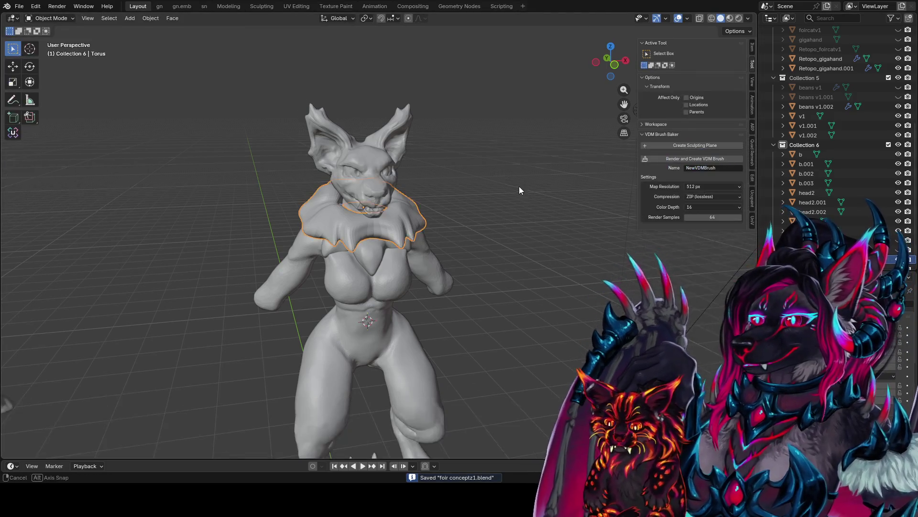
Step: Select the head2 bust on its own
middle_click_drag(518, 186, 348, 157)
left_click(349, 157)
left_click(501, 211)
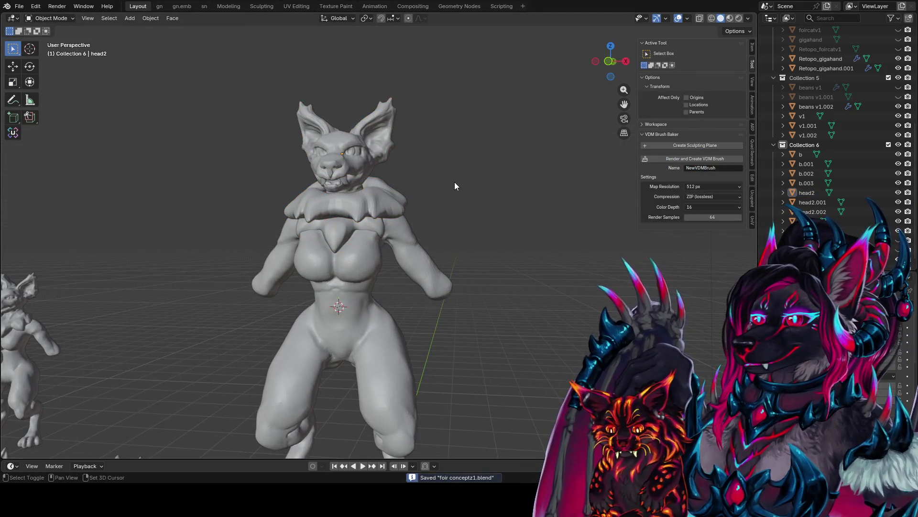
left_click(372, 151)
middle_click_drag(372, 151, 368, 133)
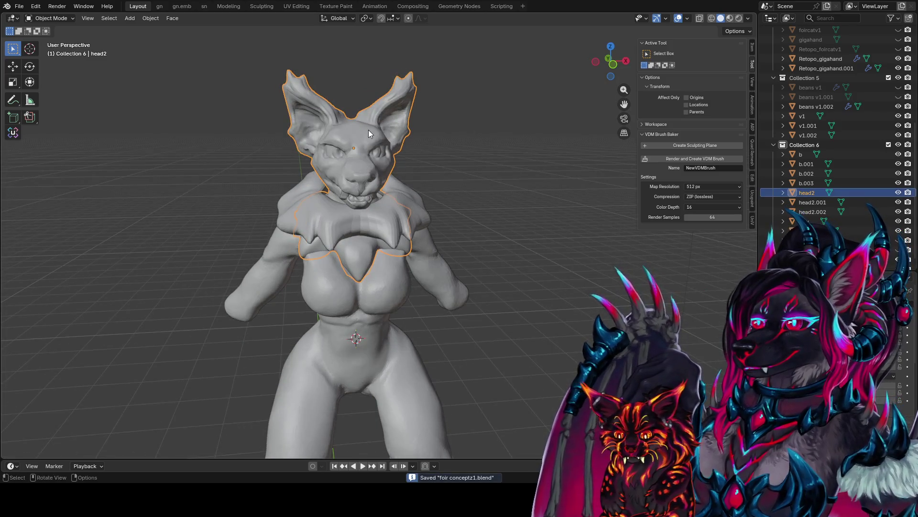
Step: Duplicate head2 and place the copy 2 m along the X axis, then save
key("shift+d")
key("x")
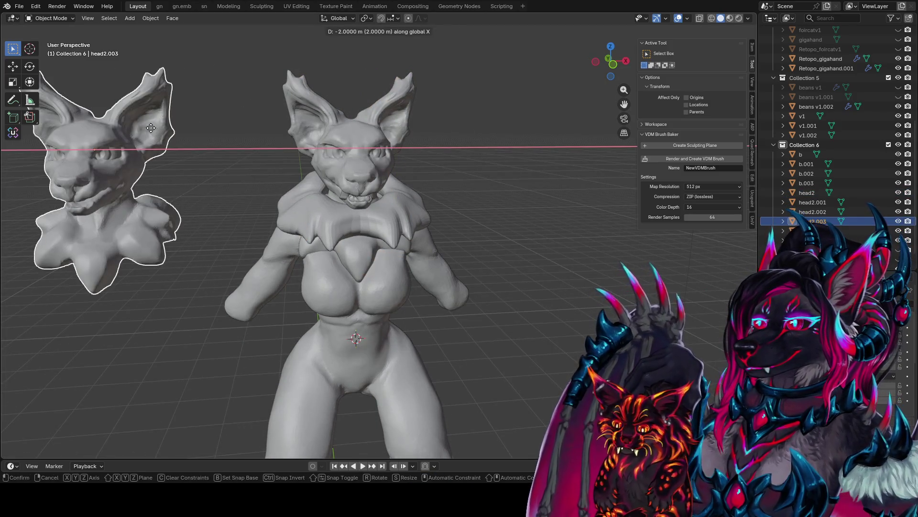
left_click(151, 128)
key("ctrl+s")
scroll(194, 127, "down", 4)
scroll(217, 142, "up", 3)
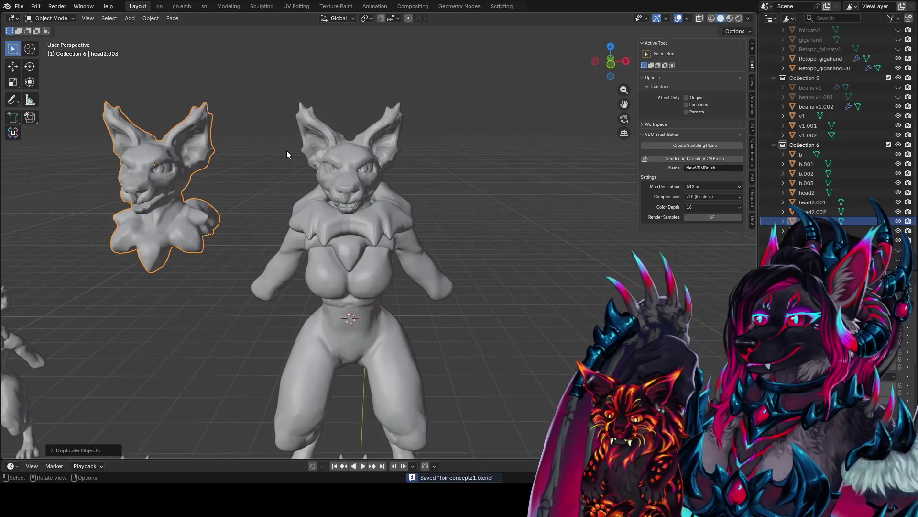
Step: Check both heads from several angles, then select the Torus collar and save
mouse_move(287, 154)
middle_mouse_down()
mouse_move(308, 191)
mouse_move(315, 186)
mouse_move(319, 144)
mouse_move(251, 183)
mouse_move(309, 234)
mouse_move(400, 190)
mouse_move(363, 140)
mouse_move(447, 171)
mouse_move(404, 167)
mouse_move(726, 175)
middle_mouse_up()
middle_click_drag(359, 193, 509, 217, "shift")
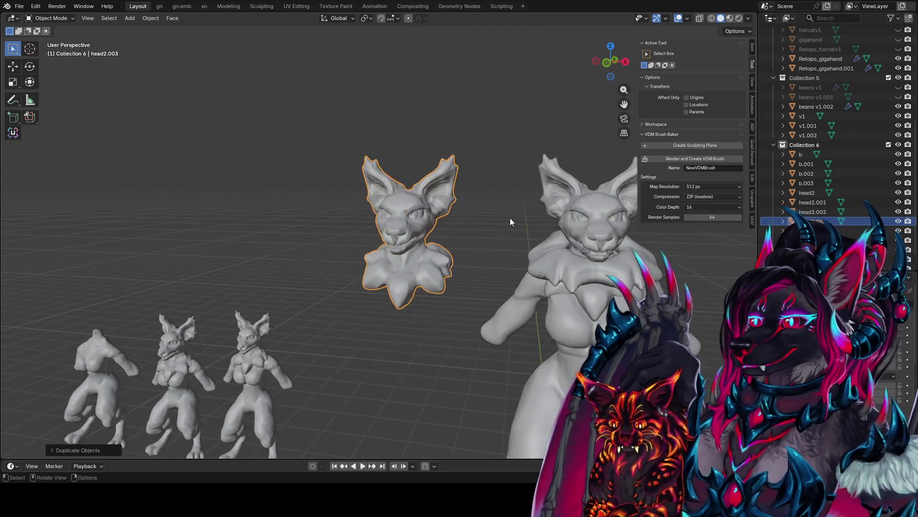
scroll(497, 191, "up", 2)
mouse_move(460, 196)
middle_mouse_down()
mouse_move(590, 226)
mouse_move(478, 240)
mouse_move(303, 212)
middle_mouse_up()
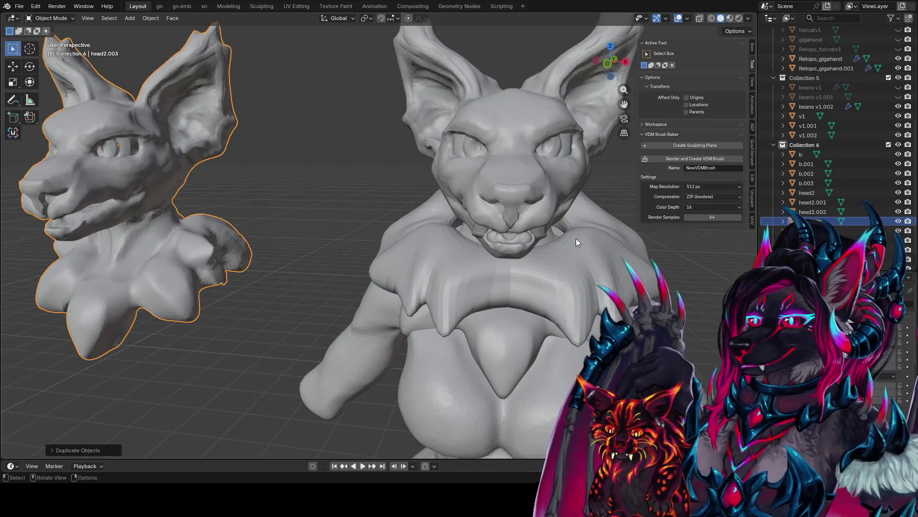
left_click(585, 253)
middle_click_drag(584, 253, 532, 251)
key("ctrl+s")
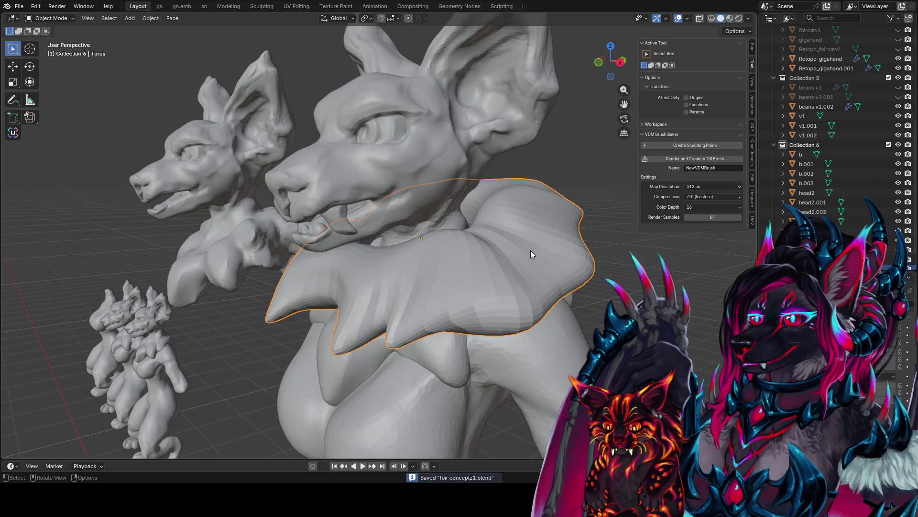
Step: Enter Sculpt Mode on the collar with the Grab brush at 84 px
key("ctrl+Tab")
left_click(531, 287)
mouse_move(531, 287)
middle_mouse_down()
mouse_move(566, 188)
mouse_move(120, 116)
mouse_move(430, 211)
mouse_move(335, 182)
mouse_move(392, 158)
mouse_move(382, 147)
middle_mouse_up()
key("g")
key("f")
left_click(380, 203)
Step: Use the Elastic Grab brush at 170 px to pull the collar's front edge, then resize it to 94 px
key("f")
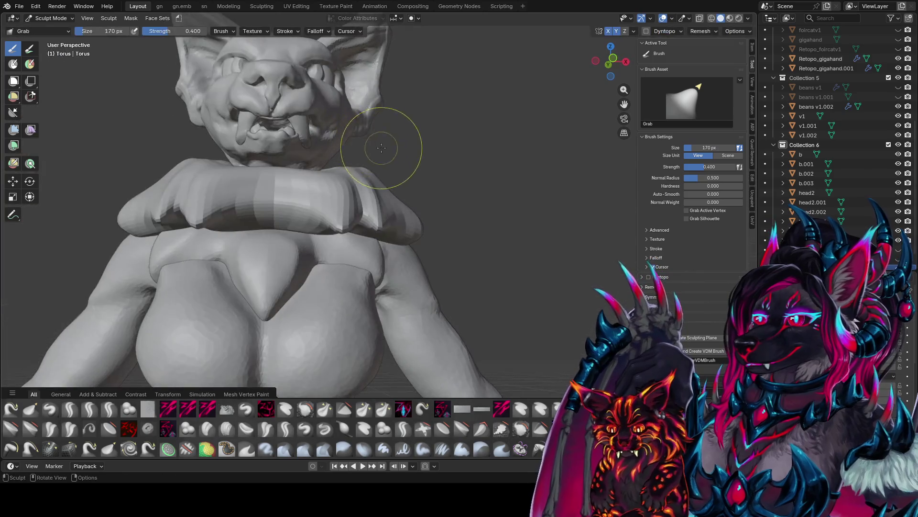
key("shift+g")
left_click_drag(416, 215, 425, 230)
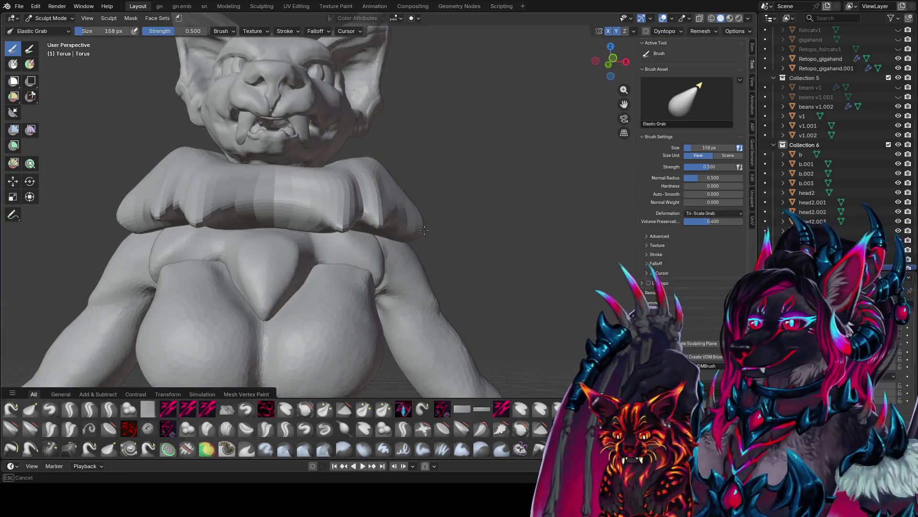
mouse_move(424, 230)
middle_mouse_down()
mouse_move(400, 266)
mouse_move(344, 306)
middle_mouse_up()
key("f")
left_click(392, 270)
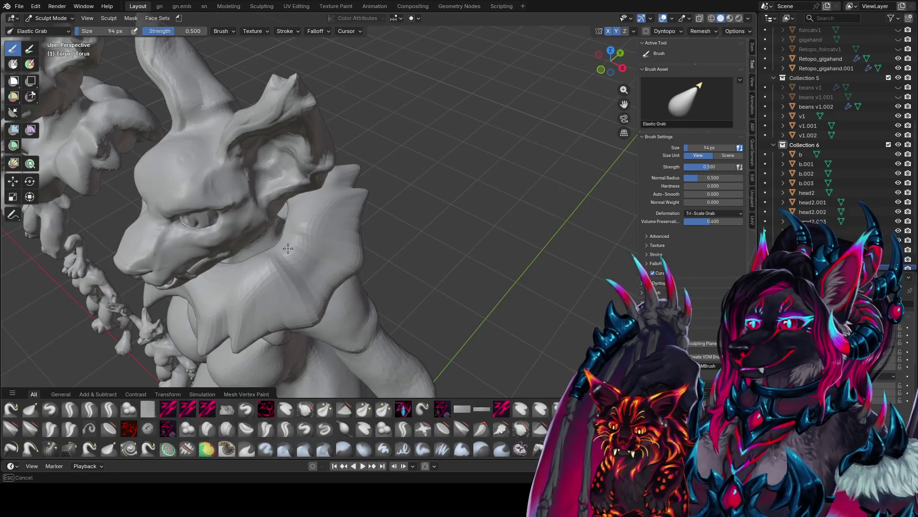
Step: Reshape the back and side of the collar, resizing the brush to 156 then 104 px
mouse_move(288, 248)
middle_mouse_down()
mouse_move(236, 236)
mouse_move(397, 184)
middle_mouse_up()
key("f")
left_click(268, 258)
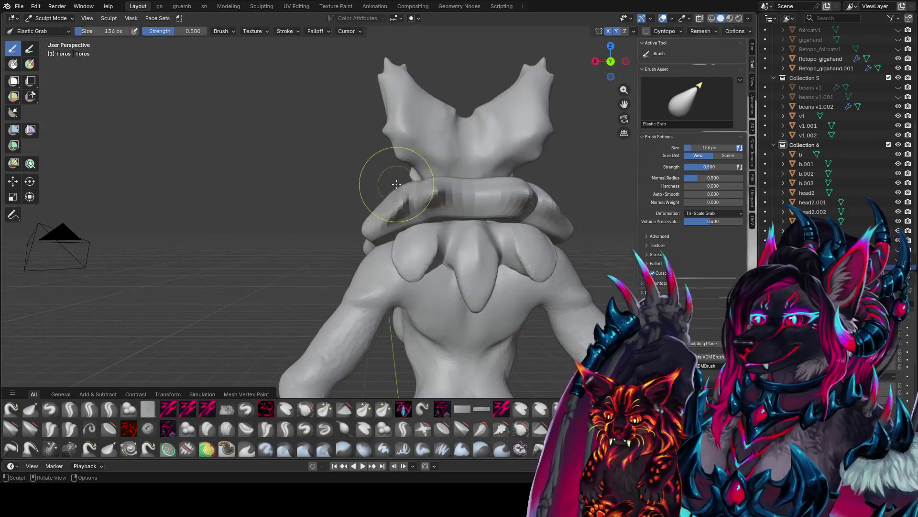
mouse_move(455, 225)
middle_mouse_down()
mouse_move(483, 211)
mouse_move(430, 200)
middle_mouse_up()
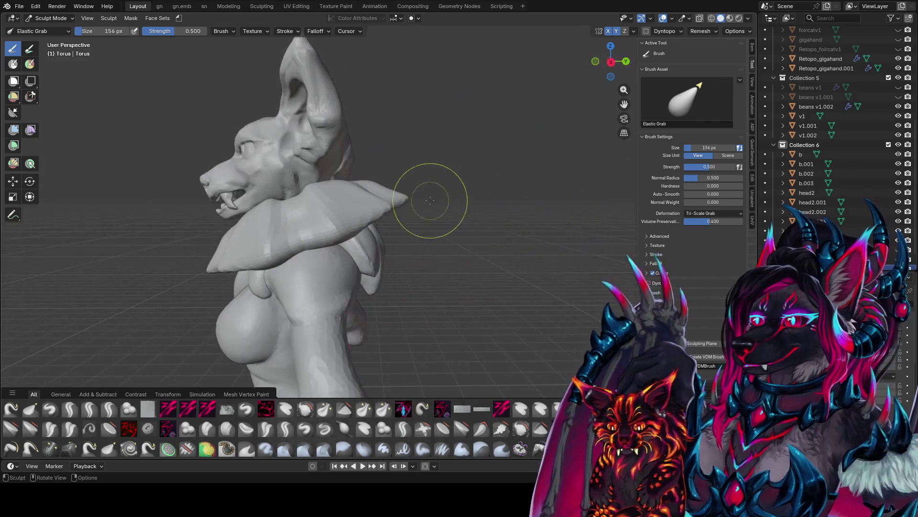
key("f")
left_click(404, 205)
left_click_drag(239, 249, 234, 282)
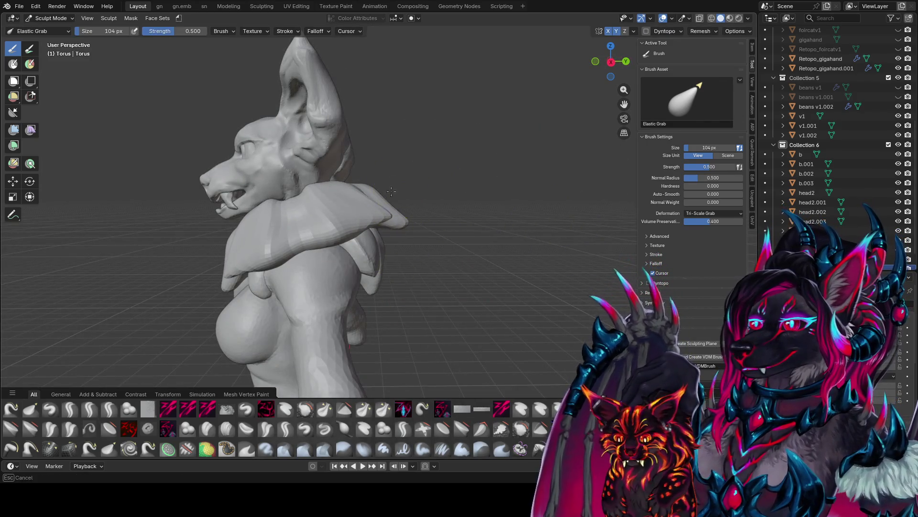
Step: Pull the front of the collar in toward the neck with a 142 px brush
mouse_move(391, 191)
middle_mouse_down()
mouse_move(430, 209)
mouse_move(347, 183)
mouse_move(286, 196)
mouse_move(344, 198)
middle_mouse_up()
key("f")
left_click(431, 233)
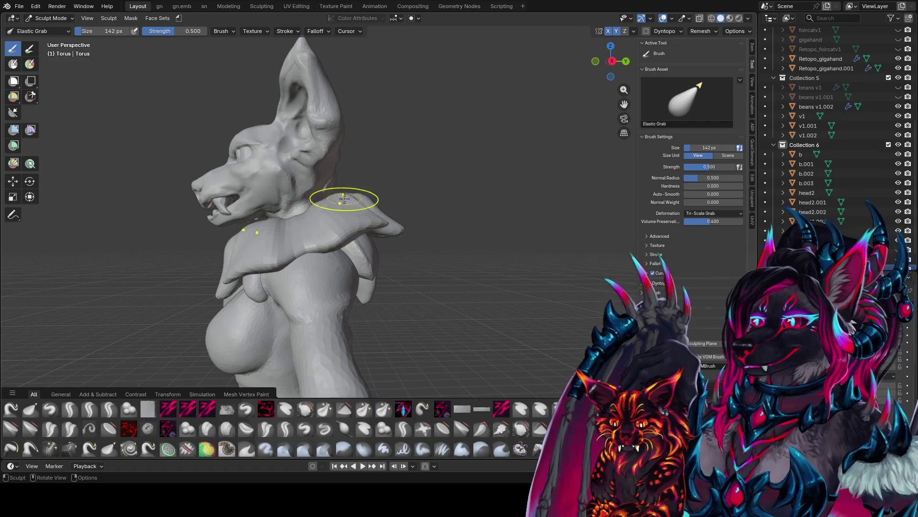
left_click_drag(344, 198, 317, 192)
middle_click_drag(342, 186, 420, 189)
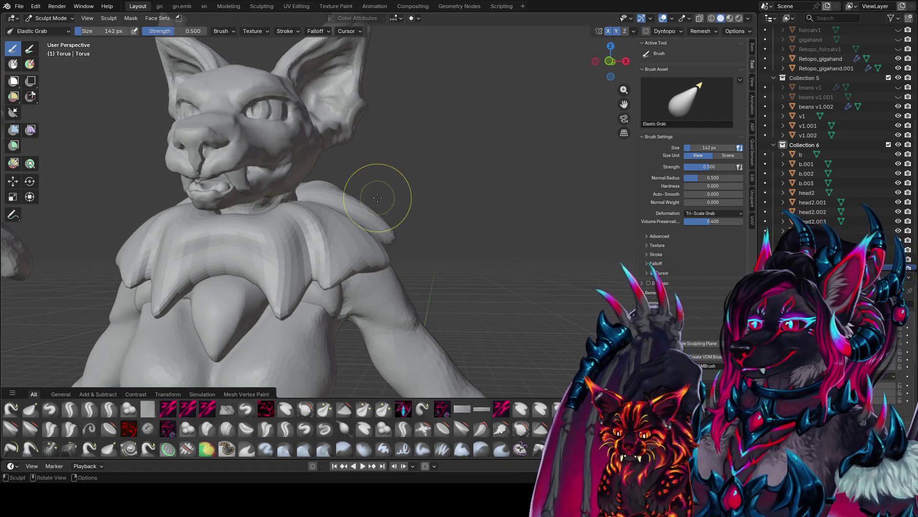
mouse_move(361, 218)
middle_mouse_down()
mouse_move(328, 222)
mouse_move(361, 219)
mouse_move(353, 172)
mouse_move(311, 209)
mouse_move(325, 201)
mouse_move(287, 206)
mouse_move(509, 205)
mouse_move(428, 221)
mouse_move(391, 214)
middle_mouse_up()
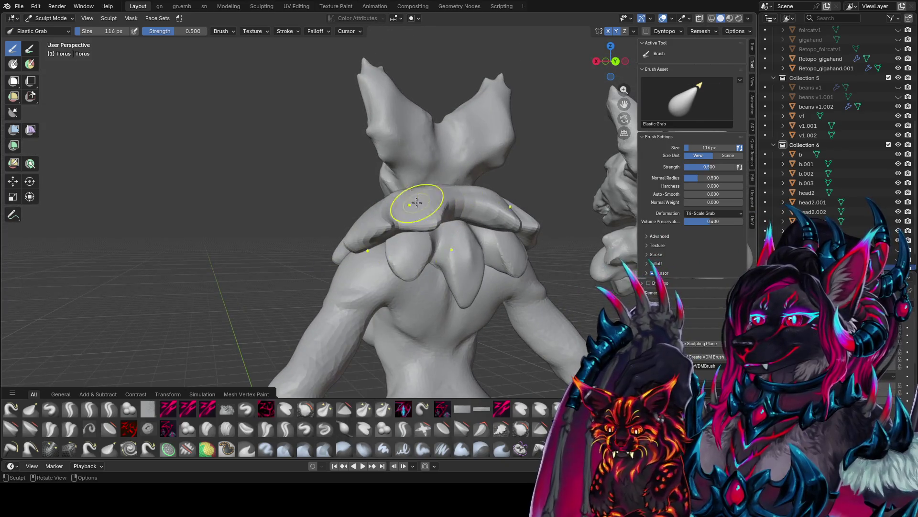
middle_click_drag(420, 204, 410, 209)
Step: Set the brush to 156 px and review the collar from front and side
key("f")
left_click(367, 275)
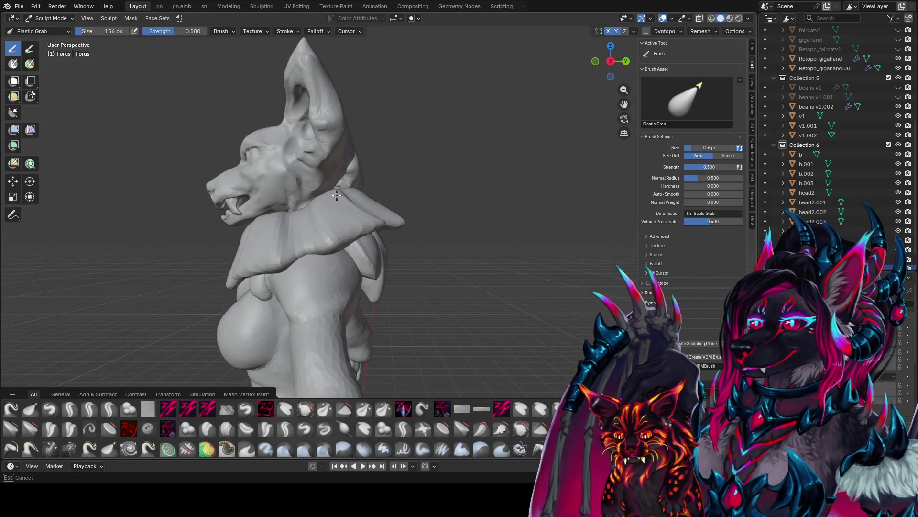
middle_click_drag(336, 196, 414, 146)
scroll(397, 163, "up", 3)
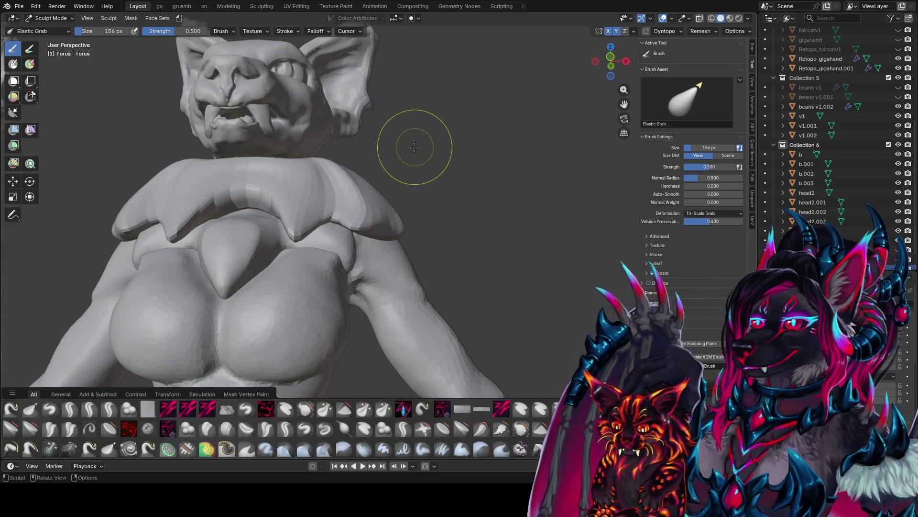
scroll(415, 147, "down", 5)
mouse_move(379, 96)
middle_mouse_down()
mouse_move(404, 157)
mouse_move(301, 168)
mouse_move(488, 154)
middle_mouse_up()
Step: Resize the sculpt brush through 116, 98 and 68 px, ending at 82 px
key("f")
left_click(367, 171)
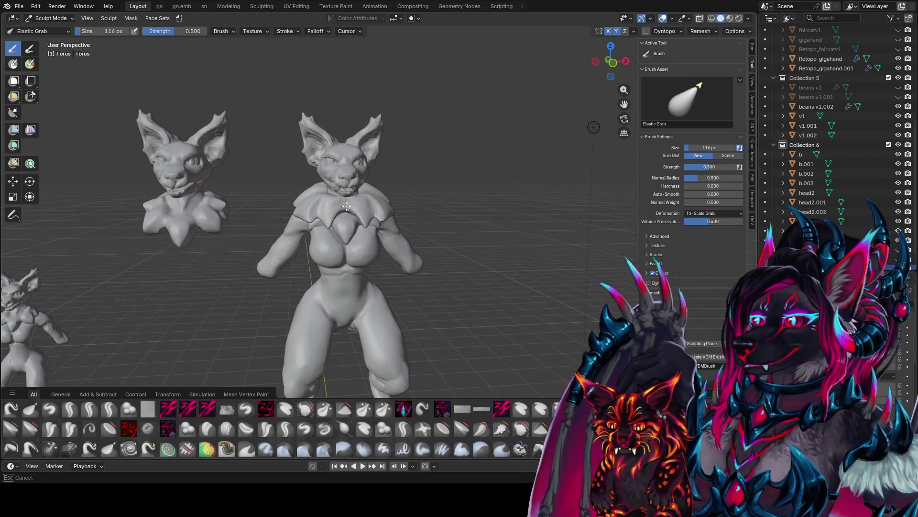
mouse_move(357, 179)
middle_mouse_down()
mouse_move(395, 194)
mouse_move(390, 202)
mouse_move(382, 192)
mouse_move(423, 187)
mouse_move(335, 182)
mouse_move(348, 189)
mouse_move(241, 219)
mouse_move(312, 197)
middle_mouse_up()
key("f")
left_click(391, 201)
key("f")
left_click(316, 173)
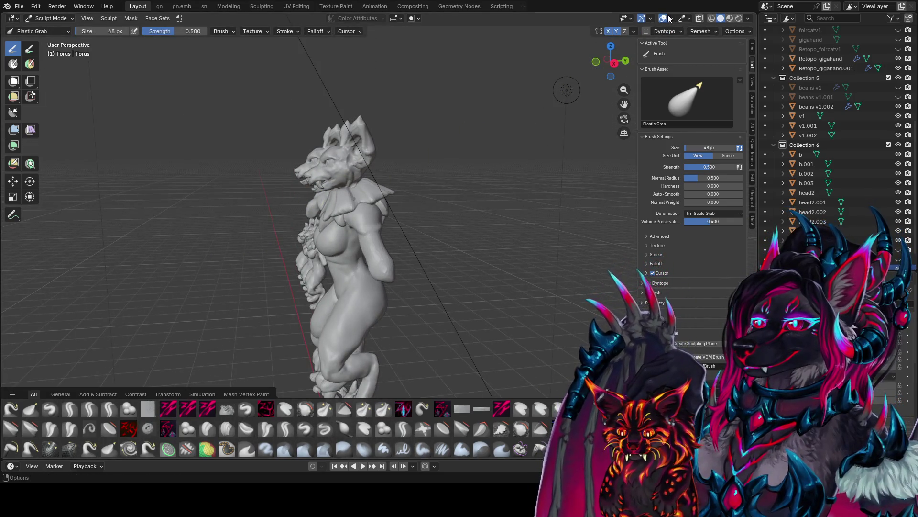
mouse_move(446, 134)
middle_mouse_down()
mouse_move(433, 66)
mouse_move(359, 199)
mouse_move(325, 200)
mouse_move(446, 199)
mouse_move(375, 183)
mouse_move(258, 209)
mouse_move(335, 178)
mouse_move(417, 197)
mouse_move(409, 194)
middle_mouse_up()
key("f")
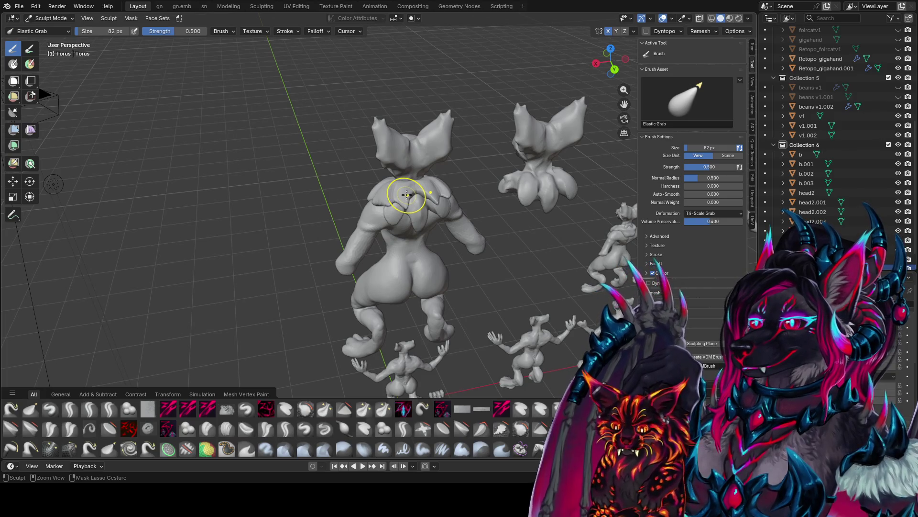
Step: Save, then inspect the bust's head and chest from the front view
key("ctrl+s")
middle_click_drag(405, 196, 403, 158)
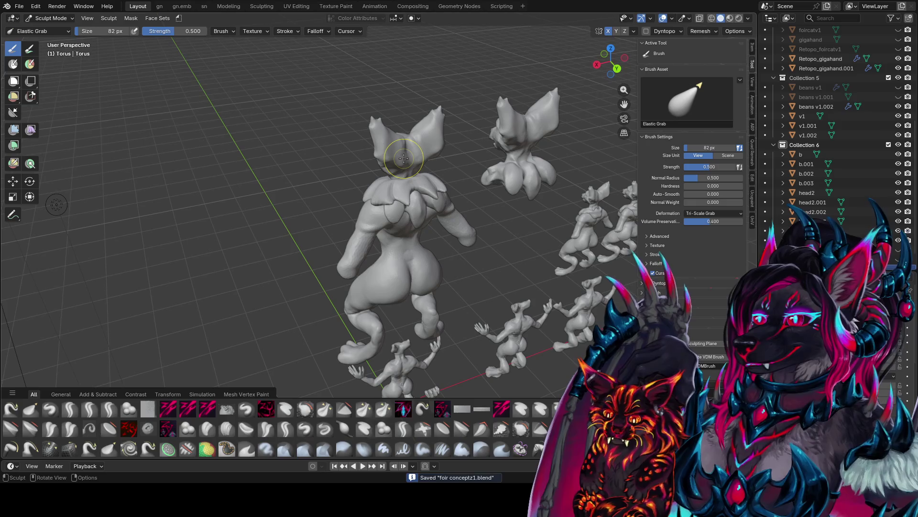
key("KP_1")
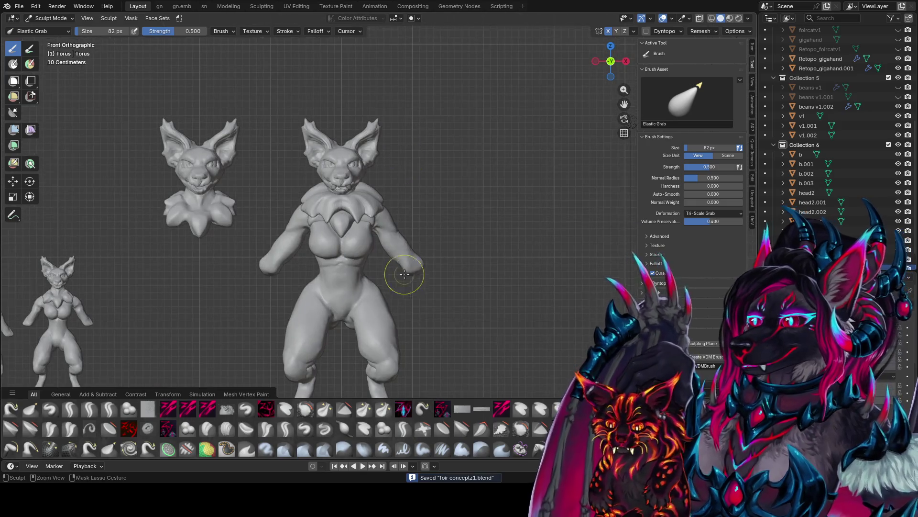
middle_click_drag(404, 273, 391, 203, "ctrl")
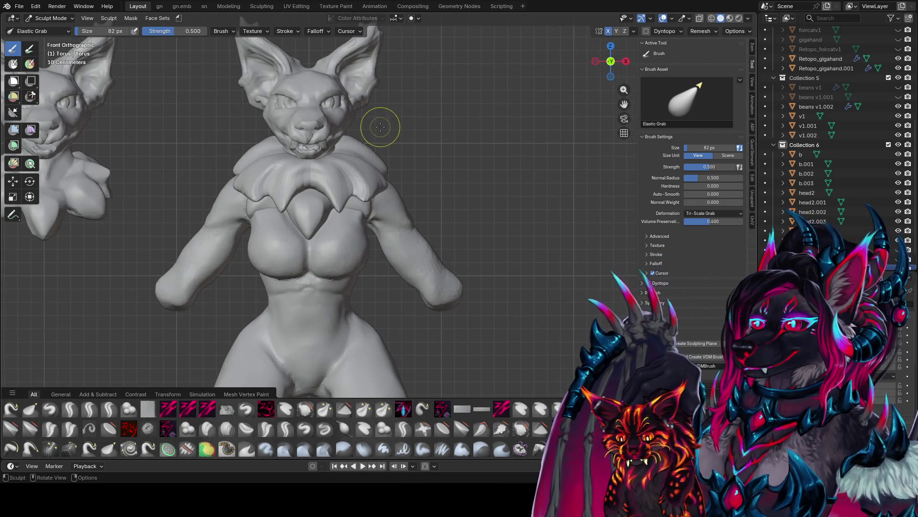
middle_click_drag(381, 127, 391, 201, "shift")
mouse_move(403, 133)
middle_mouse_down()
mouse_move(388, 190)
mouse_move(426, 206)
mouse_move(374, 247)
mouse_move(463, 285)
mouse_move(430, 236)
mouse_move(478, 234)
mouse_move(445, 232)
mouse_move(465, 228)
mouse_move(462, 220)
mouse_move(422, 223)
mouse_move(441, 236)
mouse_move(478, 229)
mouse_move(370, 213)
mouse_move(409, 215)
mouse_move(463, 195)
middle_mouse_up()
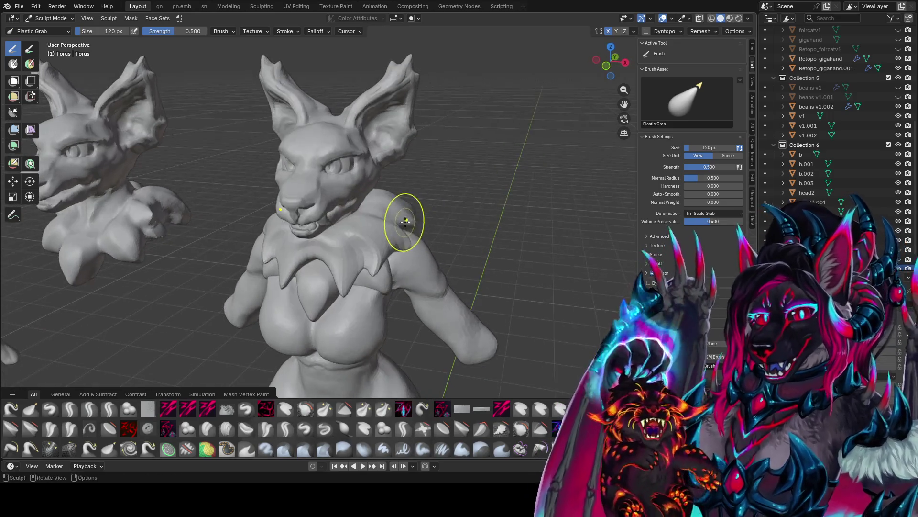
mouse_move(396, 221)
middle_mouse_down()
mouse_move(379, 195)
mouse_move(349, 189)
mouse_move(288, 207)
mouse_move(301, 206)
mouse_move(282, 199)
mouse_move(364, 184)
mouse_move(435, 185)
middle_mouse_up()
scroll(365, 189, "up", 3)
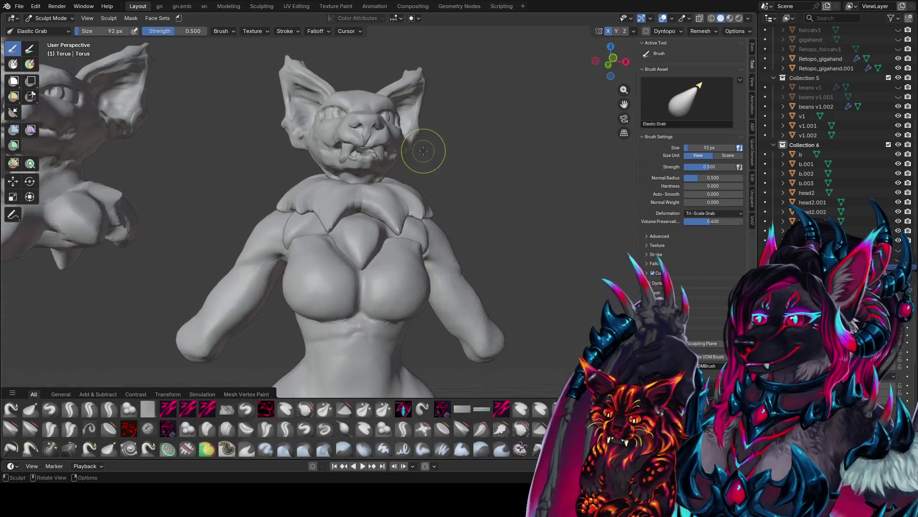
scroll(379, 185, "down", 10)
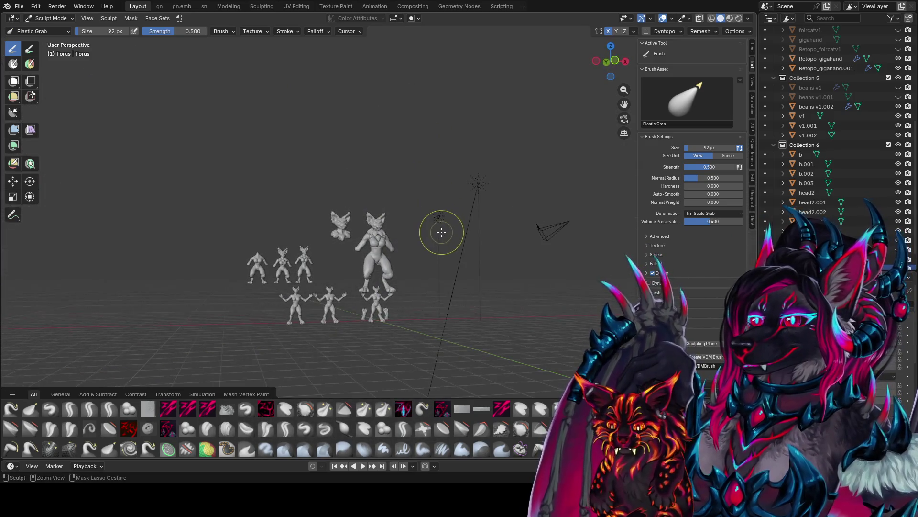
key("ctrl+s")
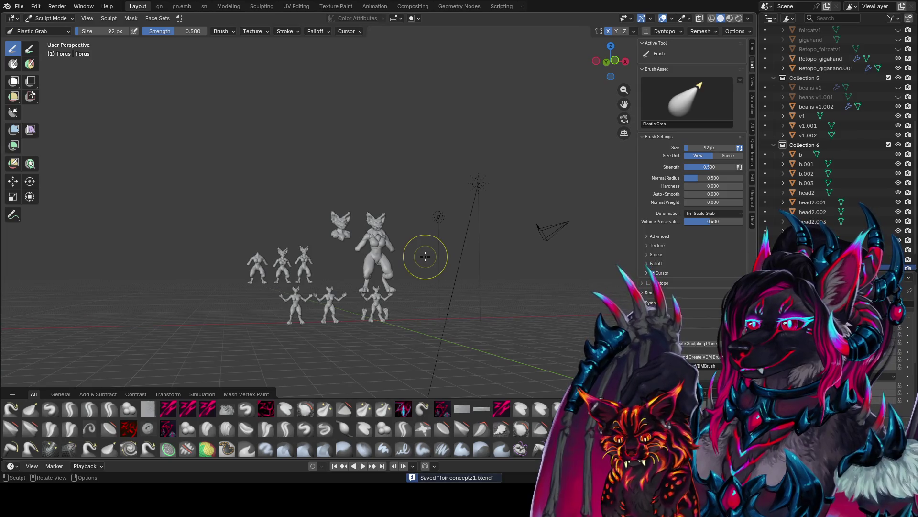
Step: Apply the Subdivision modifier to the collar and save
key("KP_1")
mouse_move(390, 321)
middle_mouse_down("ctrl")
mouse_move(399, 155)
mouse_move(408, 179)
middle_mouse_up("ctrl")
scroll(416, 218, "up", 2)
mouse_move(418, 220)
middle_mouse_down()
mouse_move(317, 224)
mouse_move(148, 328)
mouse_move(17, 203)
mouse_move(334, 220)
middle_mouse_up()
scroll(842, 226, "down", 2)
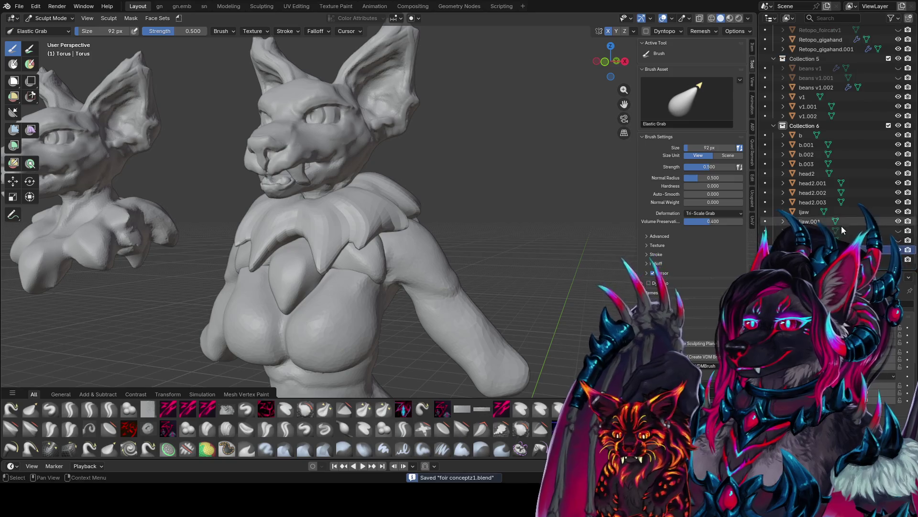
key("ctrl+a")
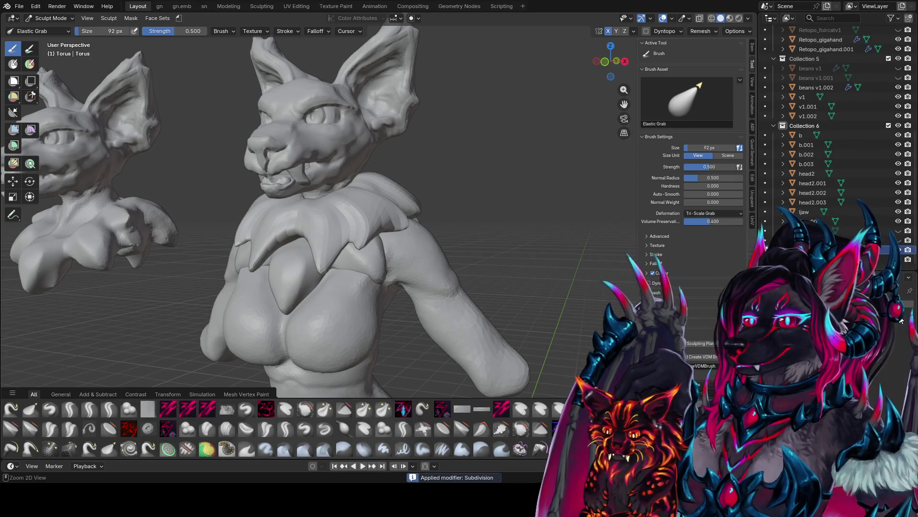
mouse_move(335, 201)
middle_mouse_down()
mouse_move(392, 182)
mouse_move(410, 164)
middle_mouse_up()
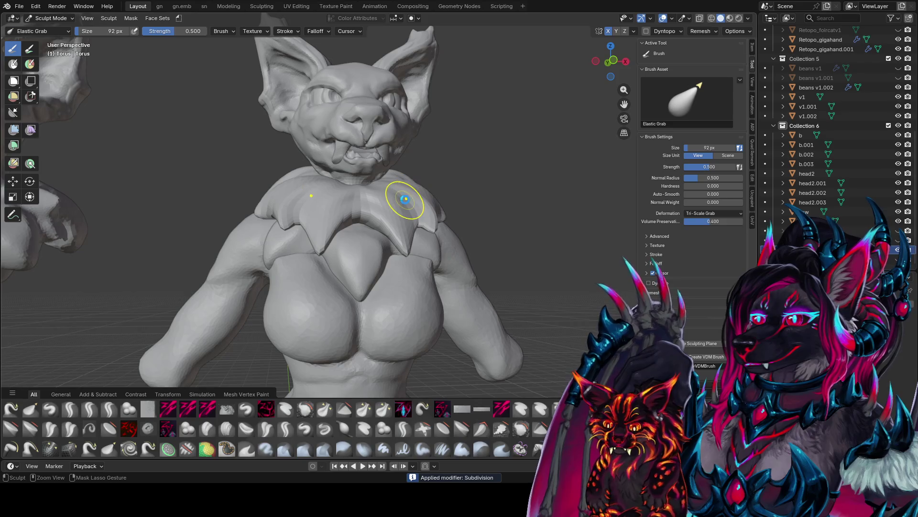
mouse_move(404, 199)
middle_mouse_down()
mouse_move(386, 225)
mouse_move(423, 206)
mouse_move(427, 191)
middle_mouse_up()
key("ctrl+s")
Step: Add a subdivision level, enable dynamic topology on the collar, and save
key("ctrl+1")
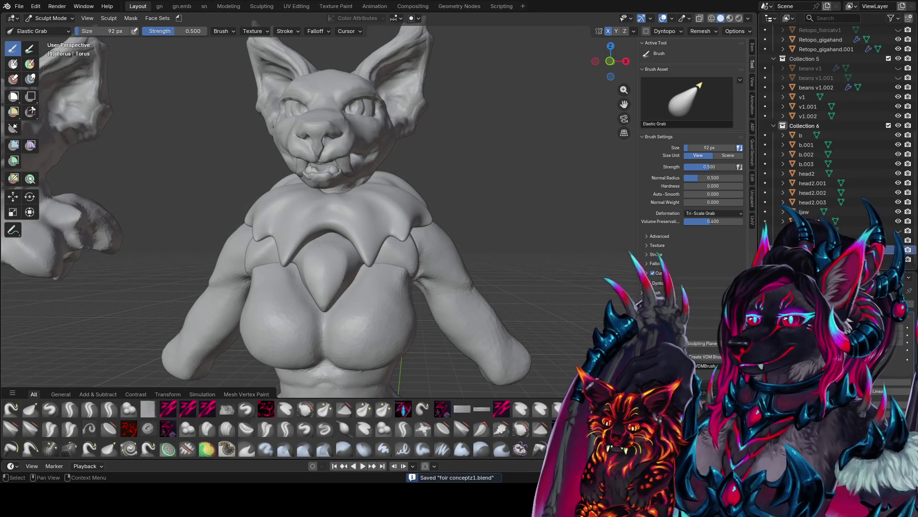
middle_click_drag(702, 228, 497, 179)
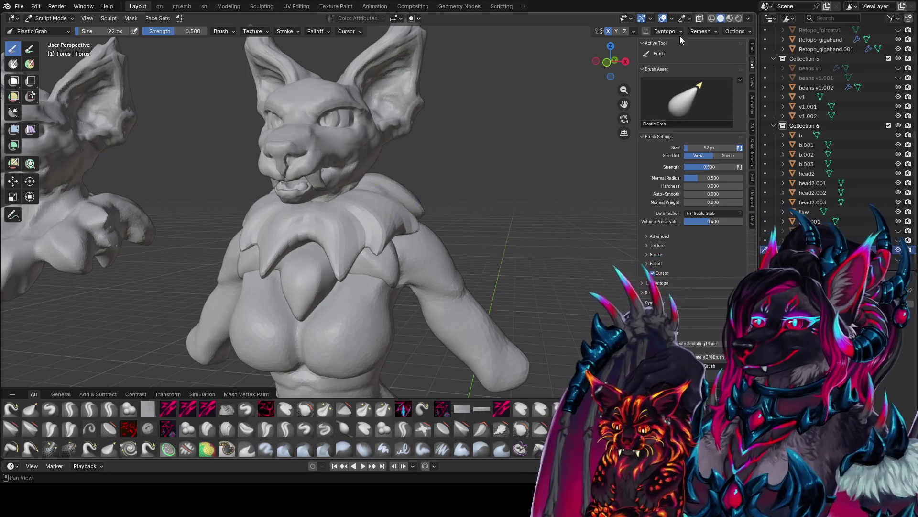
left_click(646, 32)
left_click(443, 248)
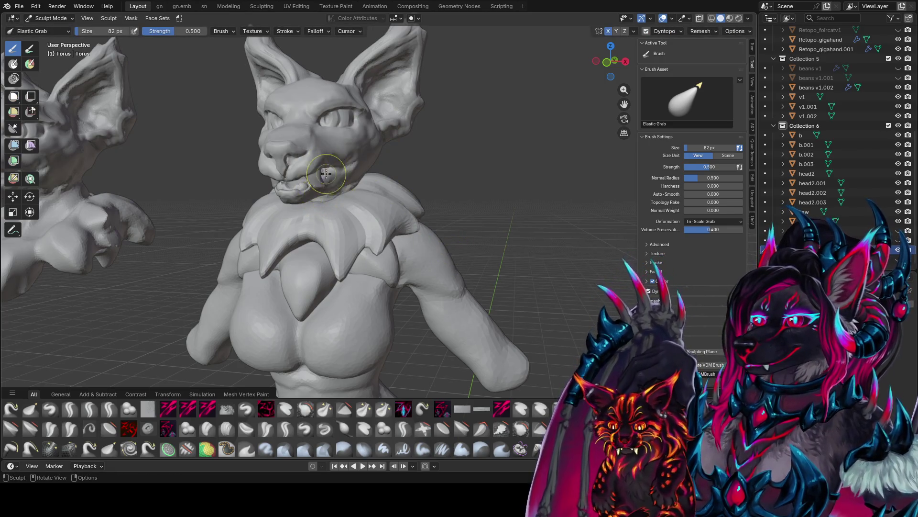
key("ctrl+s")
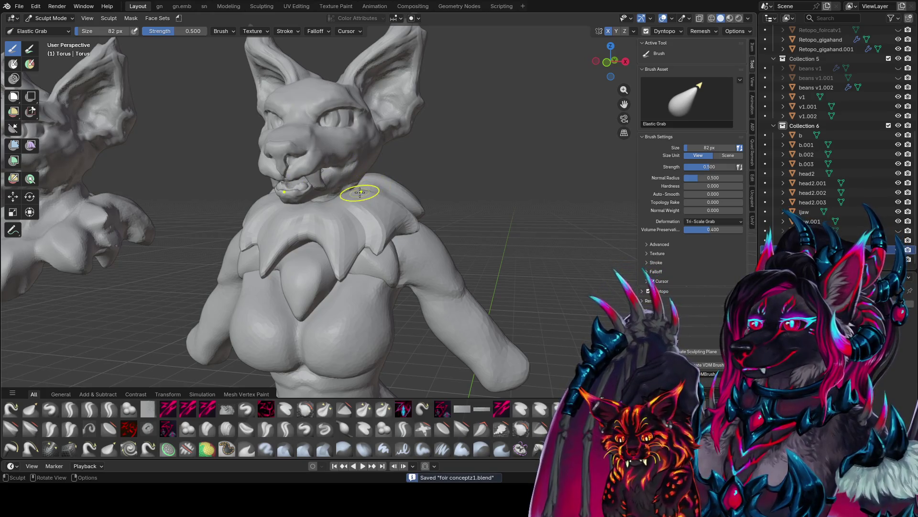
Step: Switch to the zypolish 2 brush via quick favourites and shrink it to 70 px
mouse_move(358, 188)
middle_mouse_down()
mouse_move(365, 189)
mouse_move(336, 198)
mouse_move(300, 160)
mouse_move(323, 163)
mouse_move(341, 181)
mouse_move(301, 191)
mouse_move(350, 192)
mouse_move(335, 201)
middle_mouse_up()
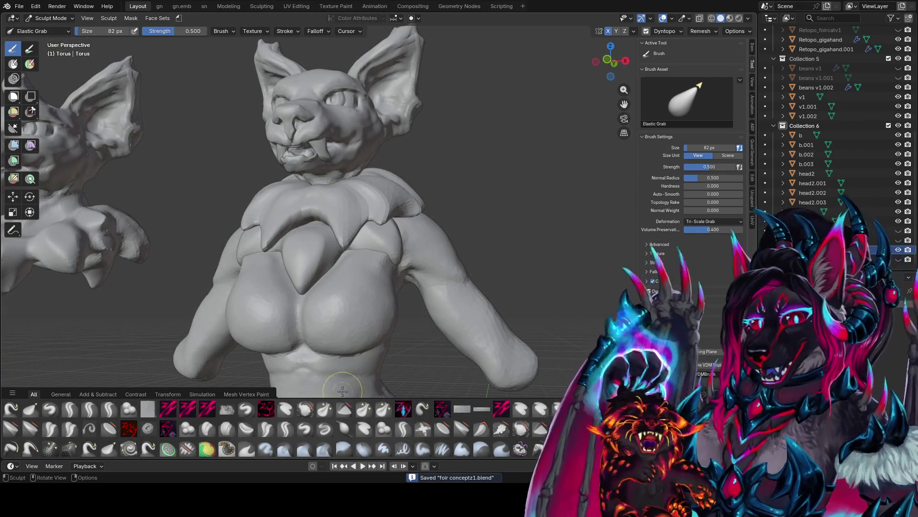
left_click(324, 408)
mouse_move(371, 235)
middle_mouse_down()
mouse_move(359, 191)
mouse_move(318, 256)
mouse_move(324, 232)
mouse_move(322, 245)
mouse_move(333, 247)
mouse_move(389, 205)
mouse_move(354, 218)
mouse_move(313, 197)
mouse_move(311, 242)
mouse_move(346, 232)
middle_mouse_up()
key("q")
left_click(318, 263)
key("f")
left_click(341, 222)
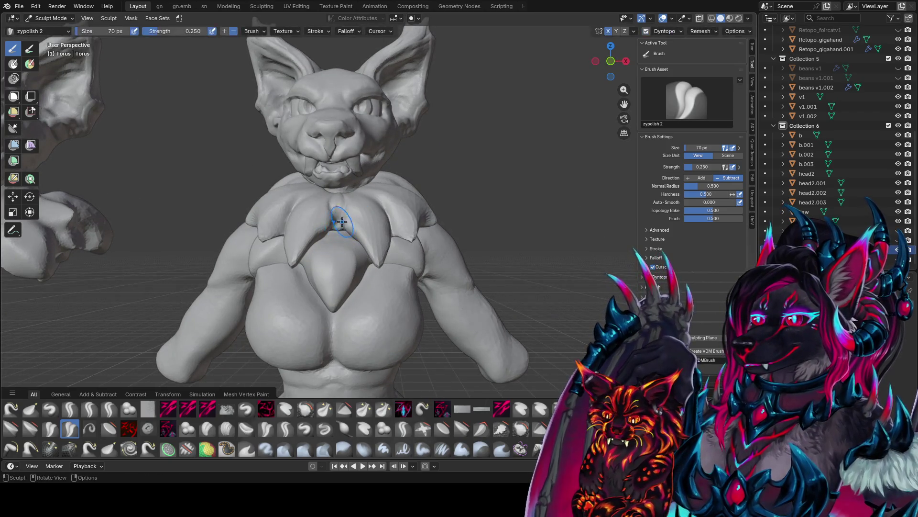
Step: Enlarge the zypolish 2 brush to 66 px and smooth the collar over the left shoulder
mouse_move(332, 189)
middle_mouse_down()
mouse_move(289, 213)
mouse_move(325, 210)
middle_mouse_up()
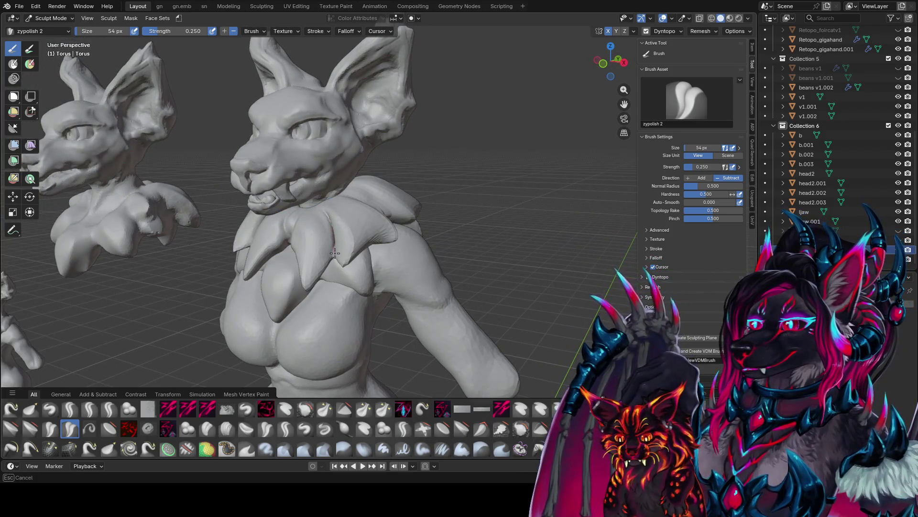
mouse_move(334, 253)
middle_mouse_down()
mouse_move(356, 244)
mouse_move(333, 232)
mouse_move(332, 208)
middle_mouse_up()
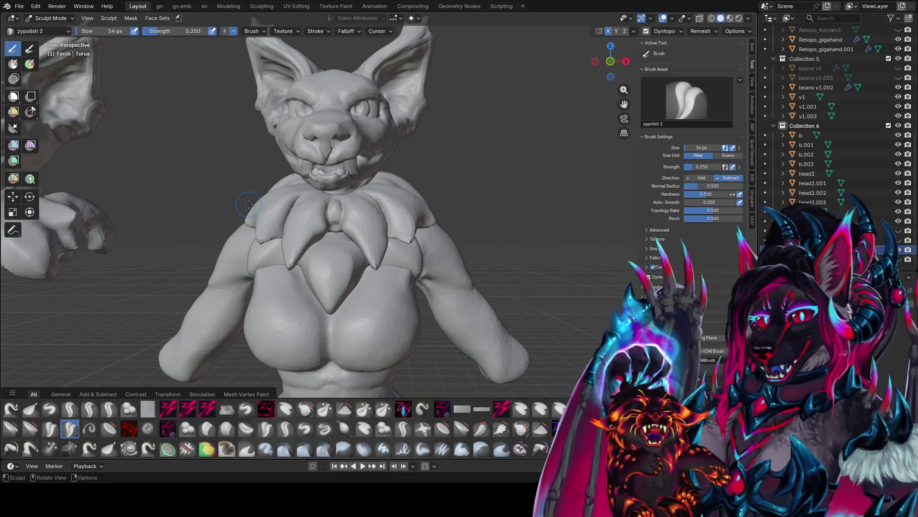
mouse_move(480, 183)
middle_mouse_down()
mouse_move(369, 199)
mouse_move(306, 239)
mouse_move(344, 233)
middle_mouse_up()
key("bracketright")
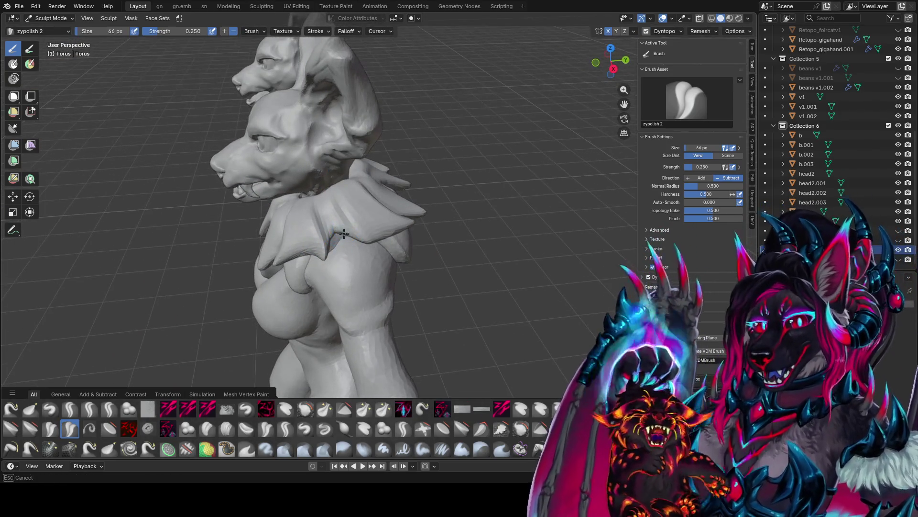
mouse_move(320, 189)
middle_mouse_down()
mouse_move(388, 232)
mouse_move(401, 216)
middle_mouse_up()
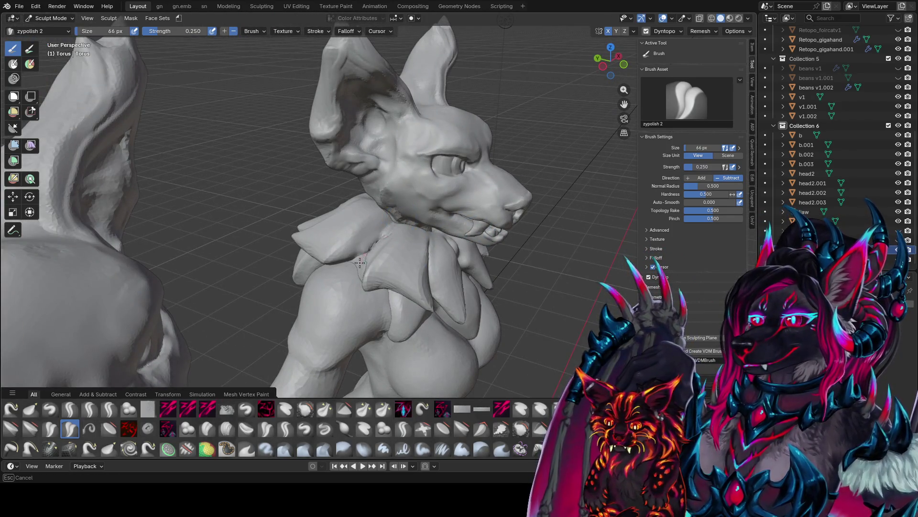
mouse_move(359, 262)
middle_mouse_down()
mouse_move(368, 248)
mouse_move(345, 254)
mouse_move(360, 186)
mouse_move(332, 202)
middle_mouse_up()
left_click_drag(304, 213, 296, 249)
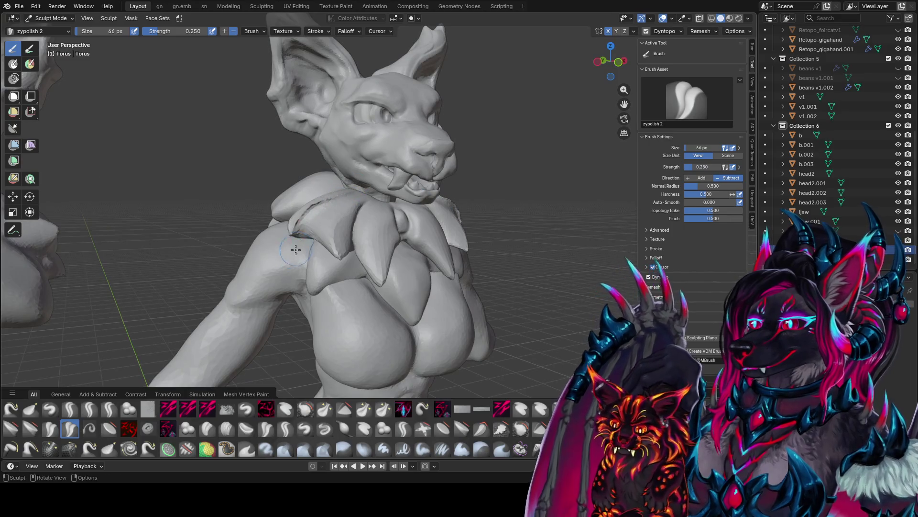
Step: Check the collar from both sides, save, and switch to the zy lid brush
middle_click_drag(364, 187, 346, 200)
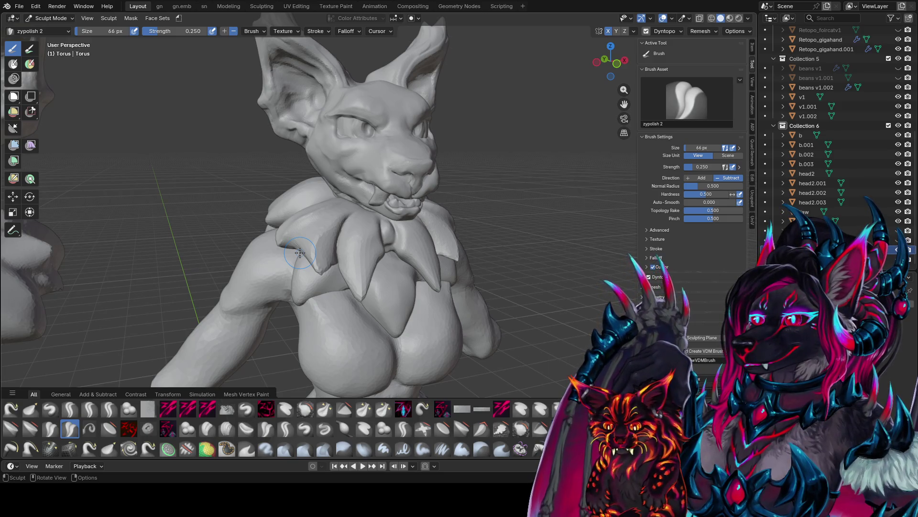
middle_click_drag(331, 248, 418, 180)
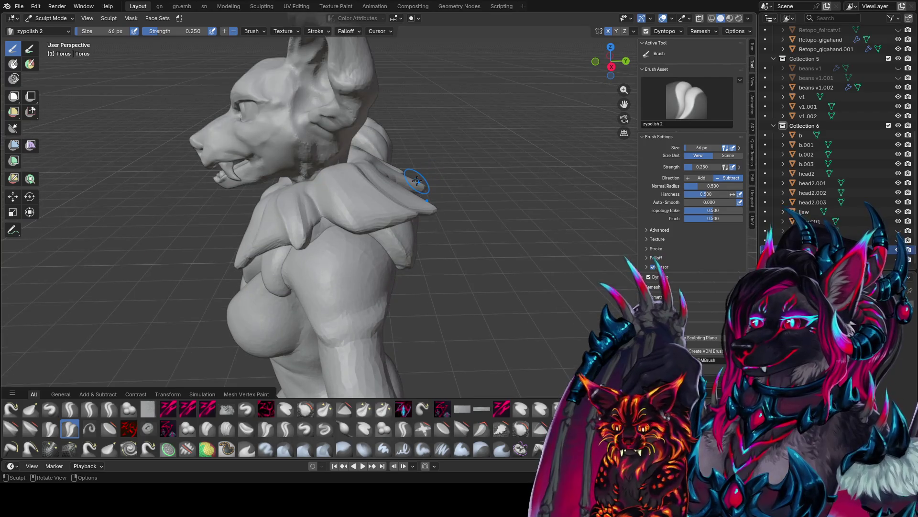
middle_click_drag(497, 137, 420, 169)
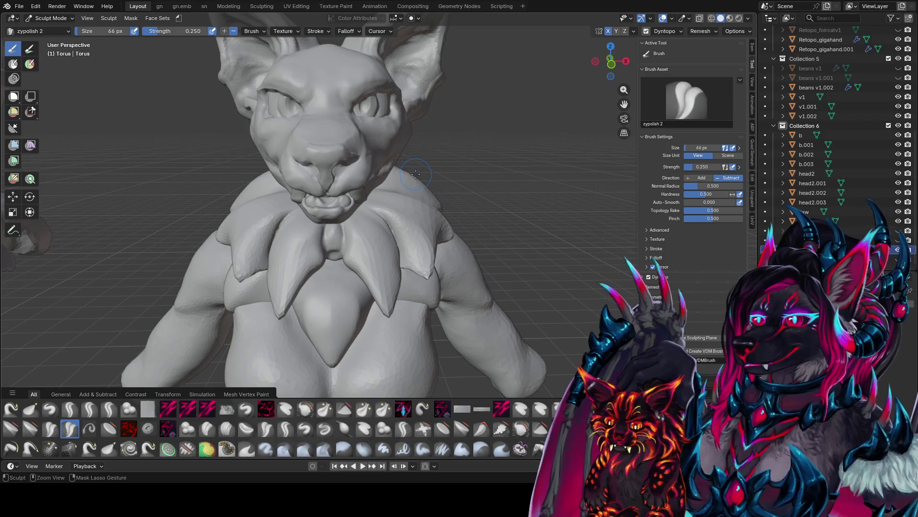
key("ctrl+s")
key("2")
mouse_move(417, 174)
middle_mouse_down()
mouse_move(310, 282)
mouse_move(303, 262)
mouse_move(368, 211)
middle_mouse_up()
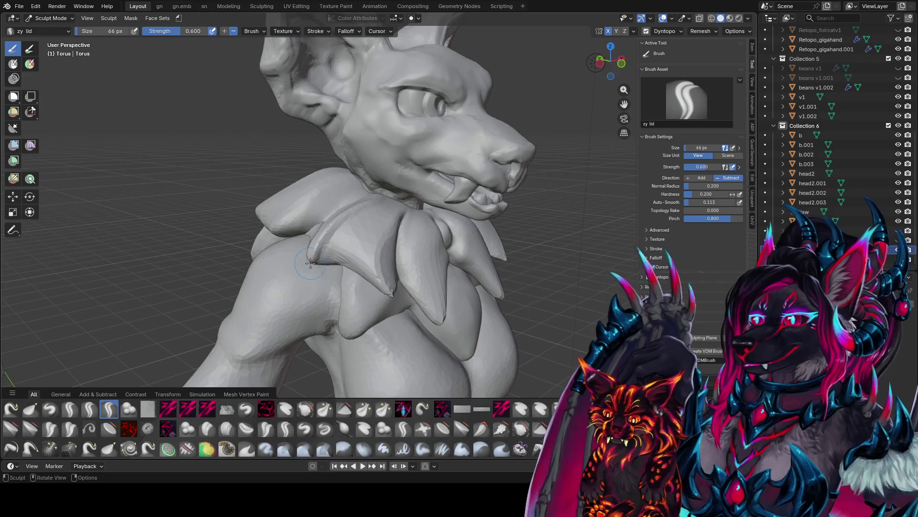
Step: Carve a groove along the neck spike with the zy lid brush at 56 px, then shrink it to 38 px
middle_click_drag(311, 262, 290, 256)
middle_click_drag(317, 225, 304, 205)
key("bracketleft")
key("bracketleft")
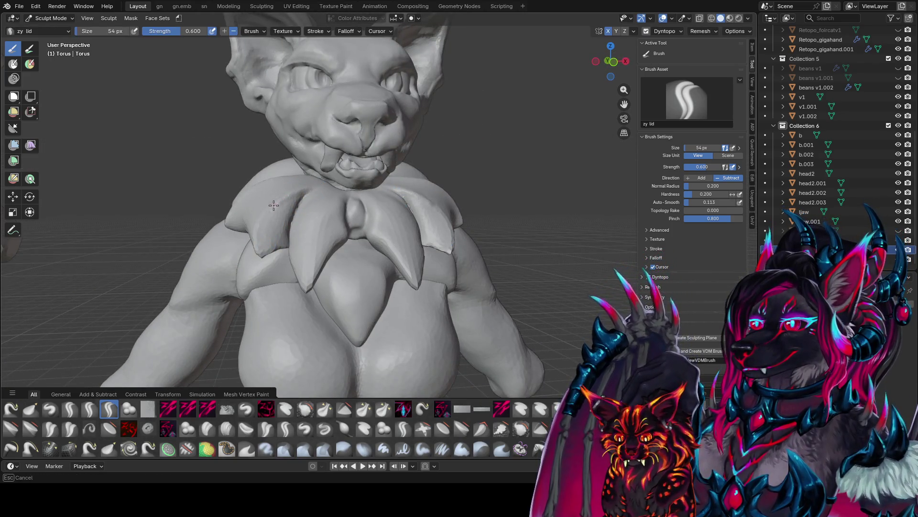
mouse_move(270, 238)
middle_mouse_down()
mouse_move(307, 205)
mouse_move(334, 211)
mouse_move(332, 173)
middle_mouse_up()
key("bracketright")
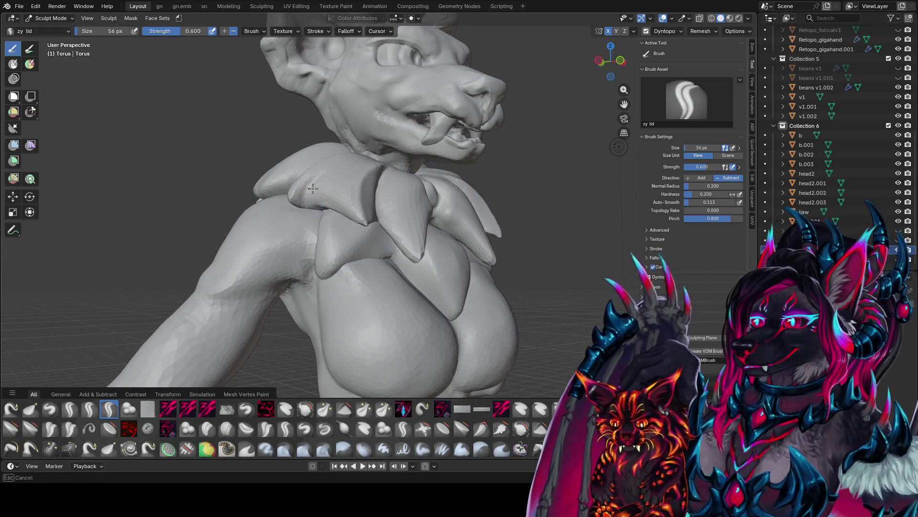
middle_click_drag(306, 202, 400, 143)
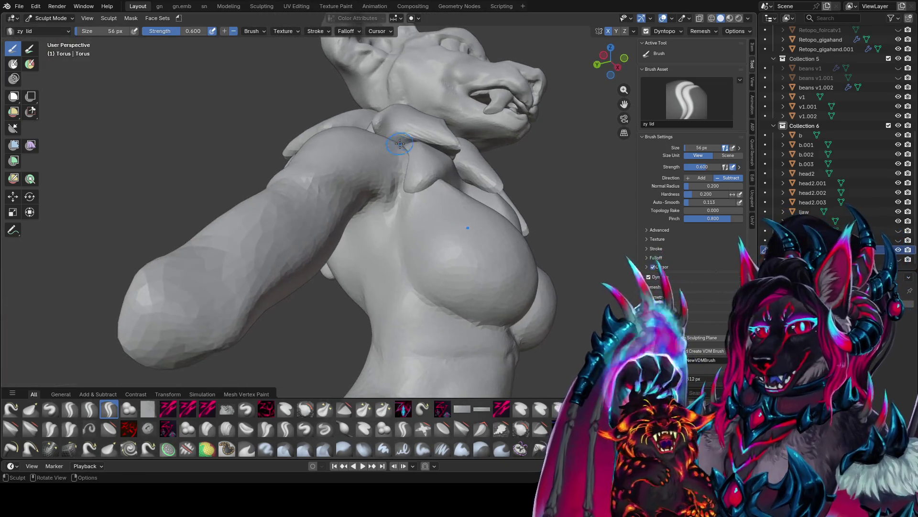
mouse_move(421, 137)
middle_mouse_down()
mouse_move(280, 222)
mouse_move(306, 218)
mouse_move(297, 213)
middle_mouse_up()
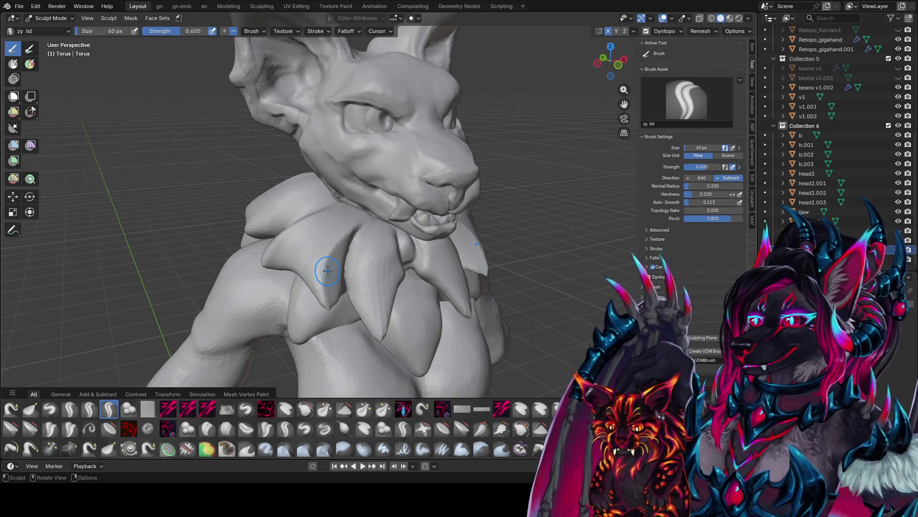
left_click_drag(327, 270, 340, 238)
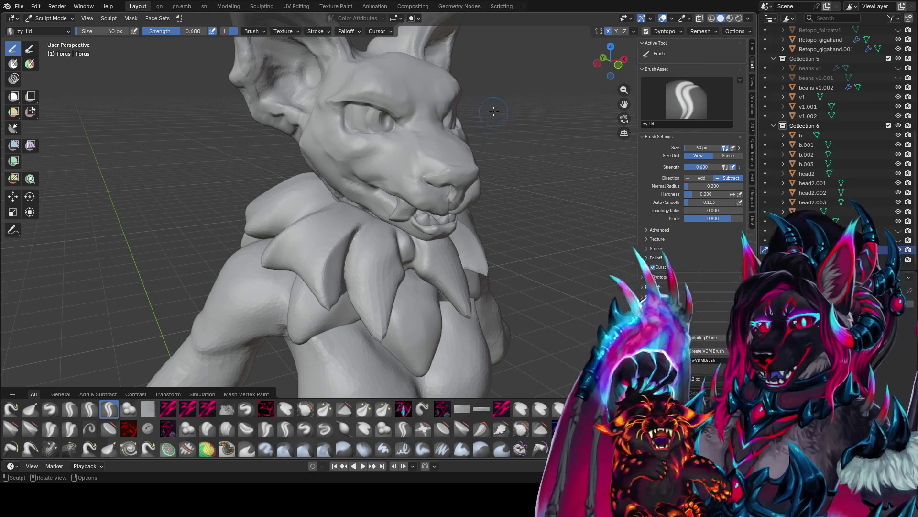
mouse_move(494, 111)
middle_mouse_down()
mouse_move(359, 181)
mouse_move(349, 199)
middle_mouse_up()
key("bracketleft")
key("bracketleft")
key("bracketleft")
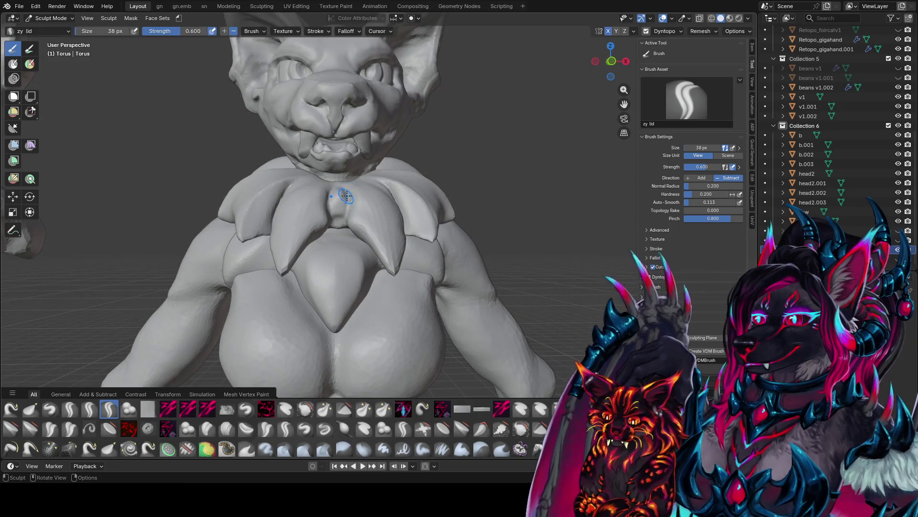
Step: Build up a rounded pendant at the collar's centre front with the zy lid brush
left_click_drag(344, 193, 350, 204)
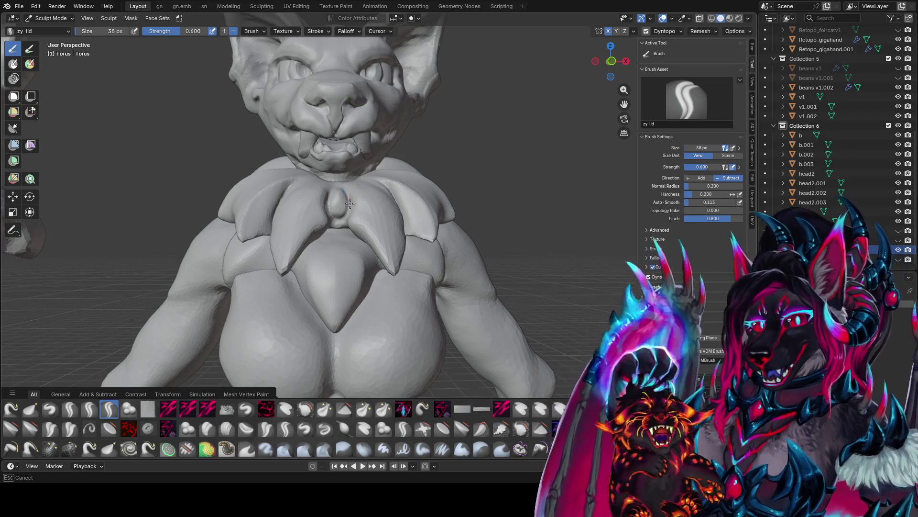
middle_click_drag(342, 218, 336, 209)
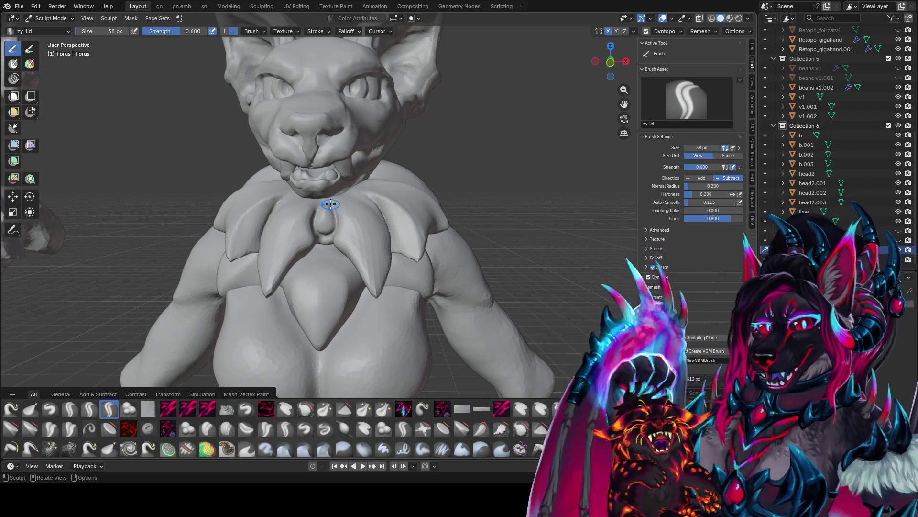
left_click_drag(330, 204, 322, 232)
mouse_move(322, 232)
middle_mouse_down()
mouse_move(285, 234)
mouse_move(277, 213)
middle_mouse_up()
left_click_drag(277, 214, 281, 222)
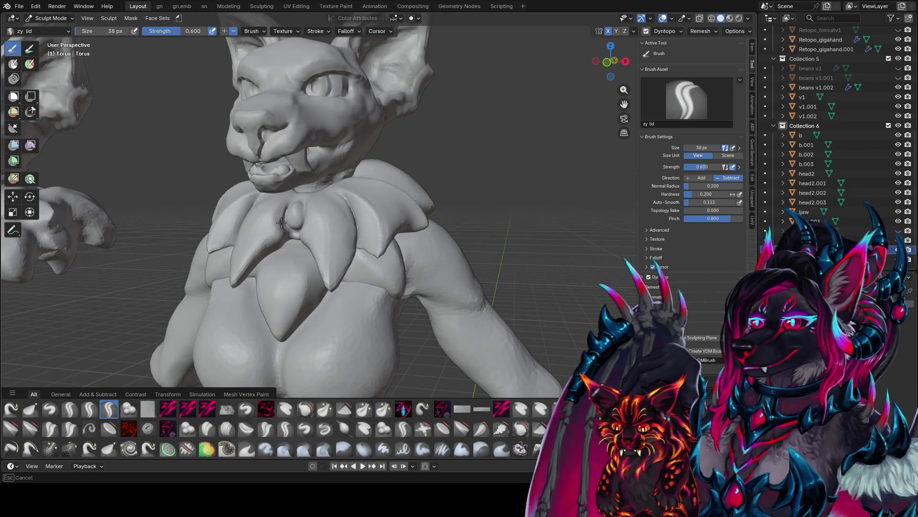
middle_click_drag(282, 222, 298, 200)
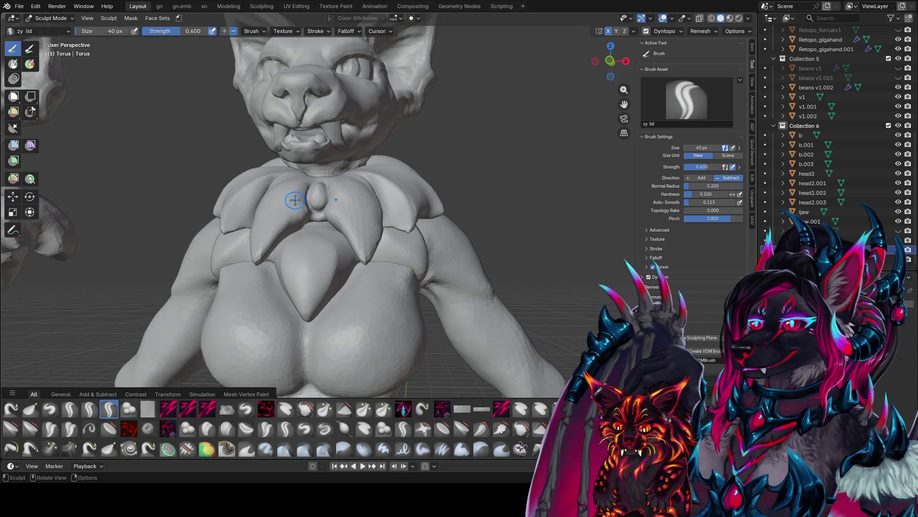
middle_click_drag(264, 244, 256, 234)
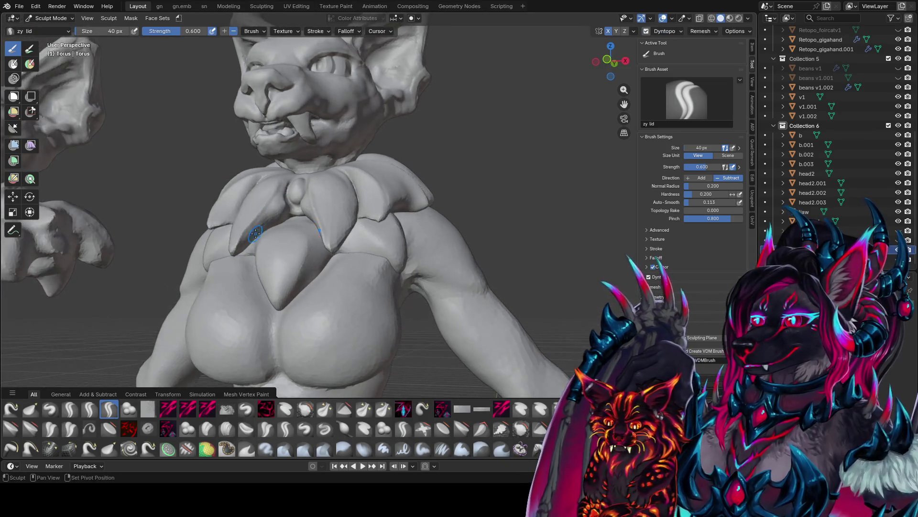
middle_click_drag(279, 186, 289, 206)
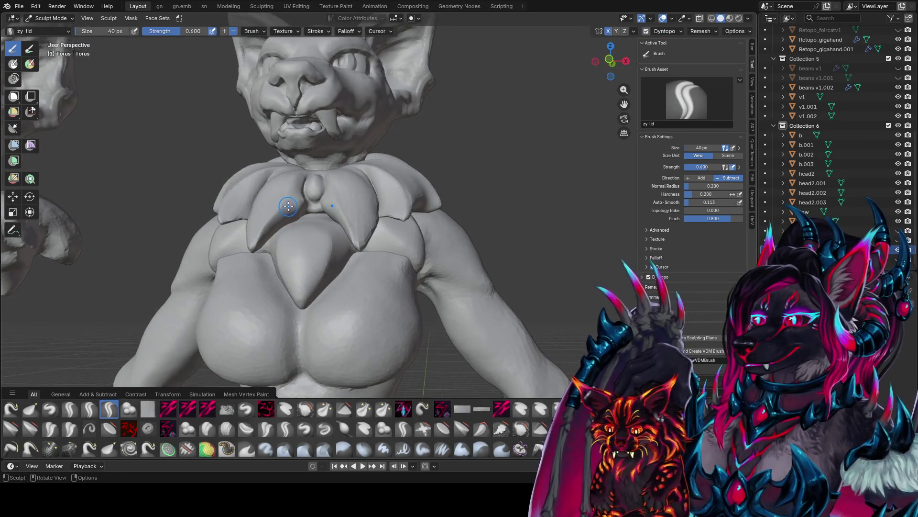
Step: Enlarge the brush to 44 px and shape the chest petal and pendant tip
key("bracketright")
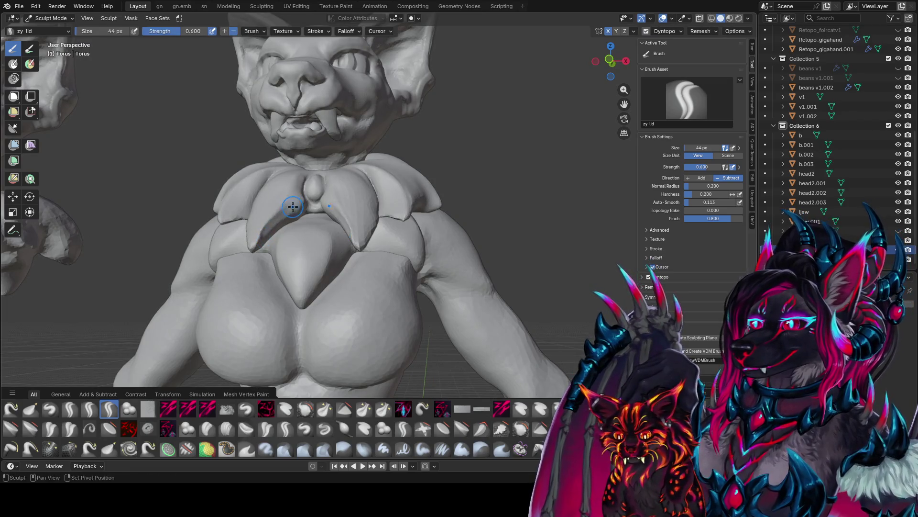
mouse_move(268, 232)
middle_mouse_down()
mouse_move(270, 267)
mouse_move(269, 245)
mouse_move(295, 216)
middle_mouse_up()
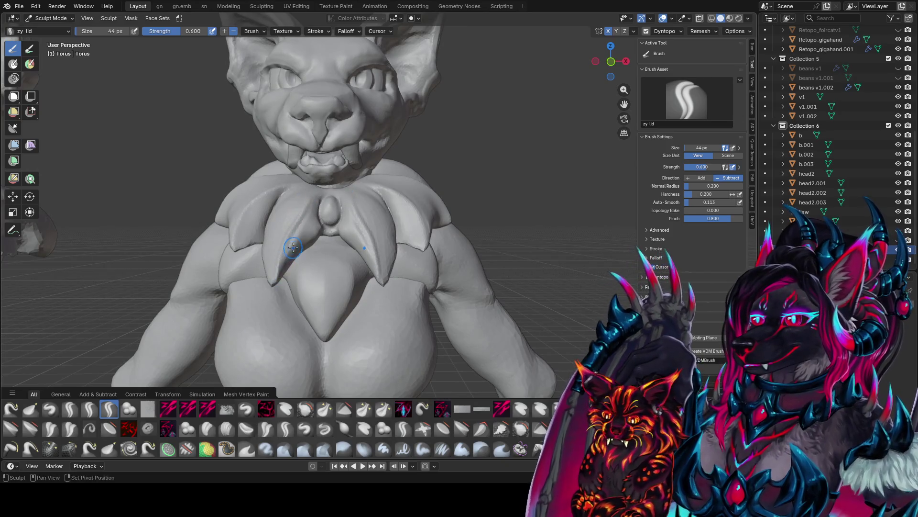
mouse_move(308, 204)
middle_mouse_down()
mouse_move(321, 231)
mouse_move(307, 260)
middle_mouse_up()
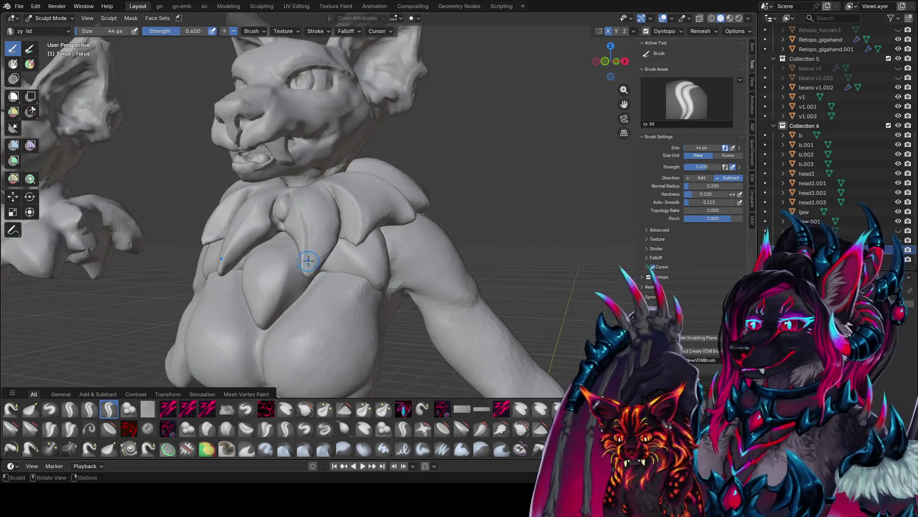
middle_click_drag(315, 201, 335, 195, "shift")
left_click_drag(335, 196, 344, 250)
middle_click_drag(345, 250, 338, 267)
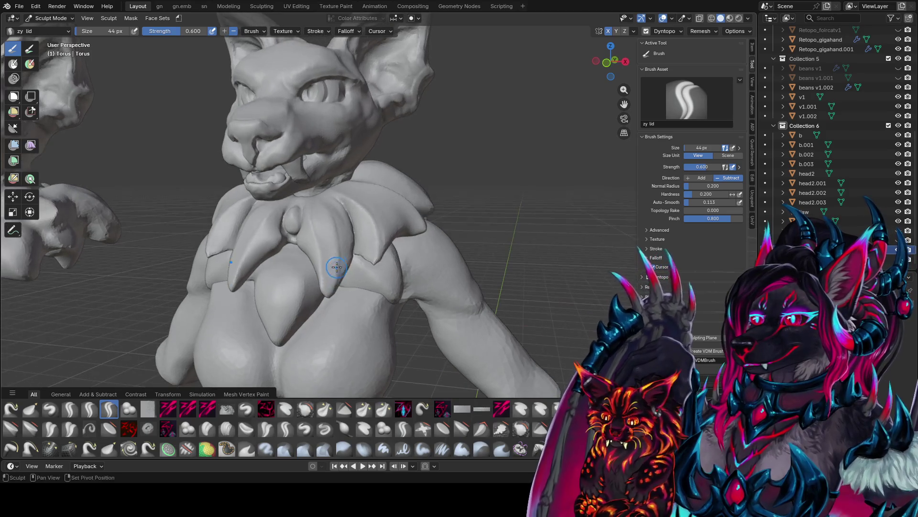
left_click_drag(338, 205, 348, 221)
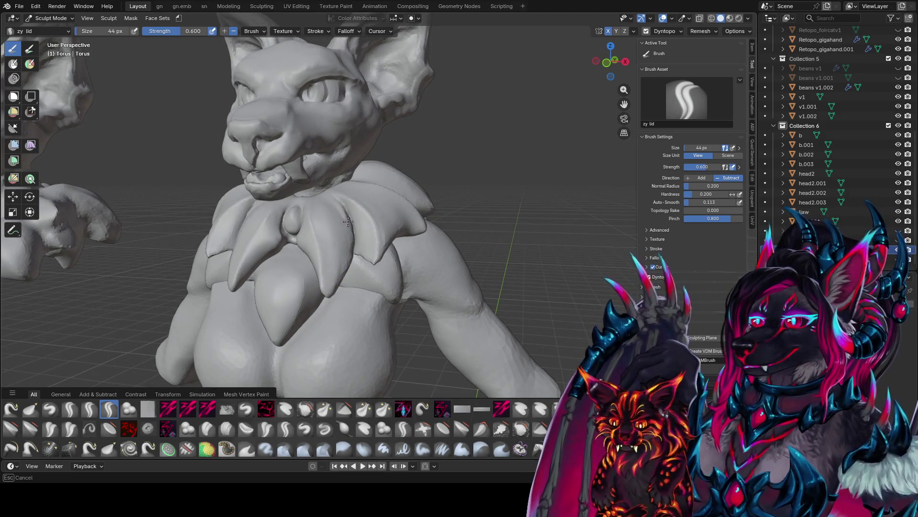
left_click_drag(329, 292, 333, 270)
key("shift+space")
mouse_move(363, 211)
middle_mouse_down()
mouse_move(380, 202)
mouse_move(366, 267)
middle_mouse_up()
left_click_drag(365, 267, 366, 269)
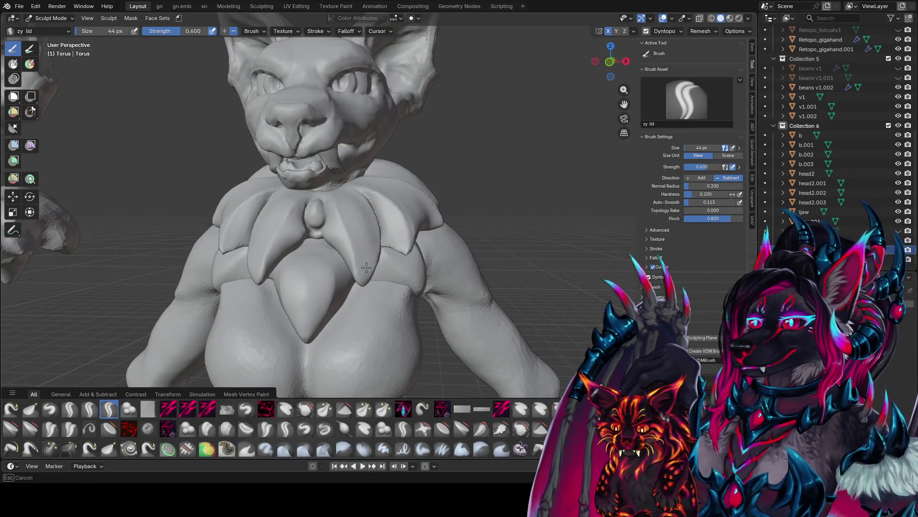
mouse_move(360, 204)
middle_mouse_down()
mouse_move(345, 210)
mouse_move(375, 207)
middle_mouse_up()
Step: Switch to zy blobcarve, stroke the chest petal, and set the size to 32 px
key("q")
left_click(349, 255)
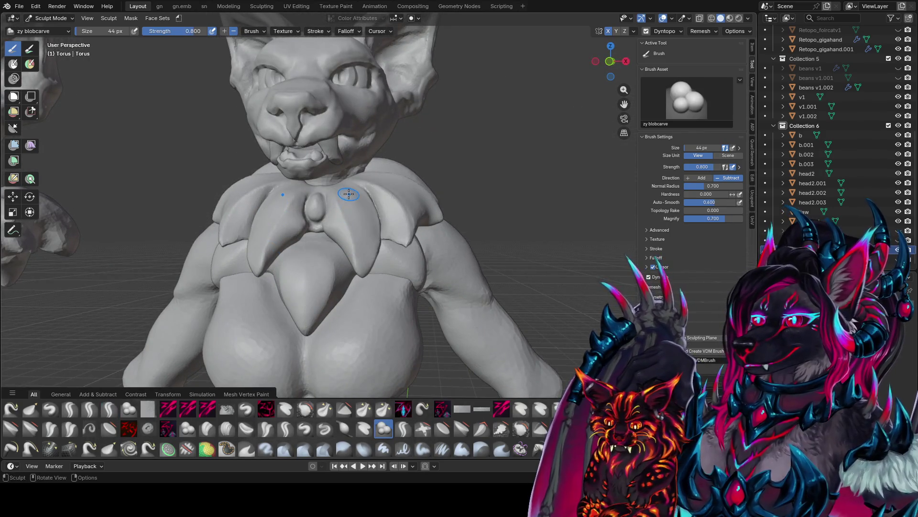
mouse_move(351, 193)
left_mouse_down()
mouse_move(364, 237)
mouse_move(366, 224)
left_mouse_up()
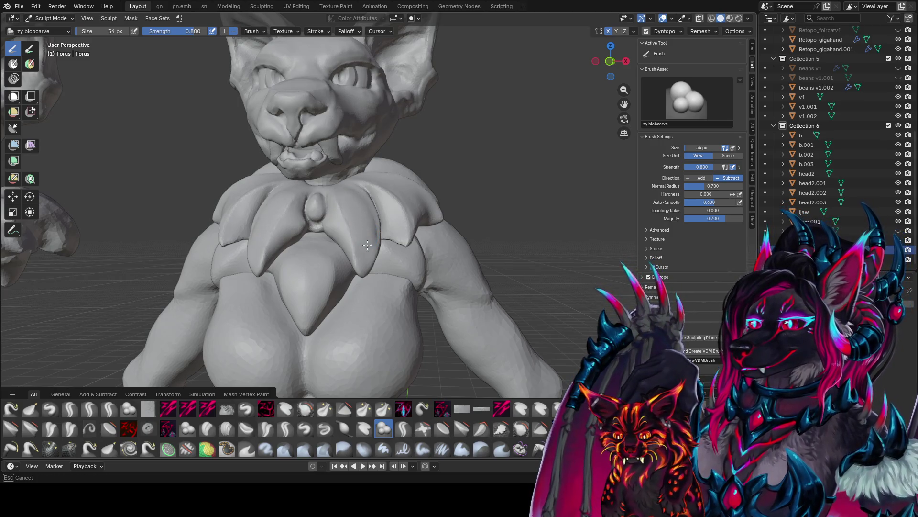
left_click_drag(370, 238, 365, 239)
key("bracketleft")
key("bracketleft")
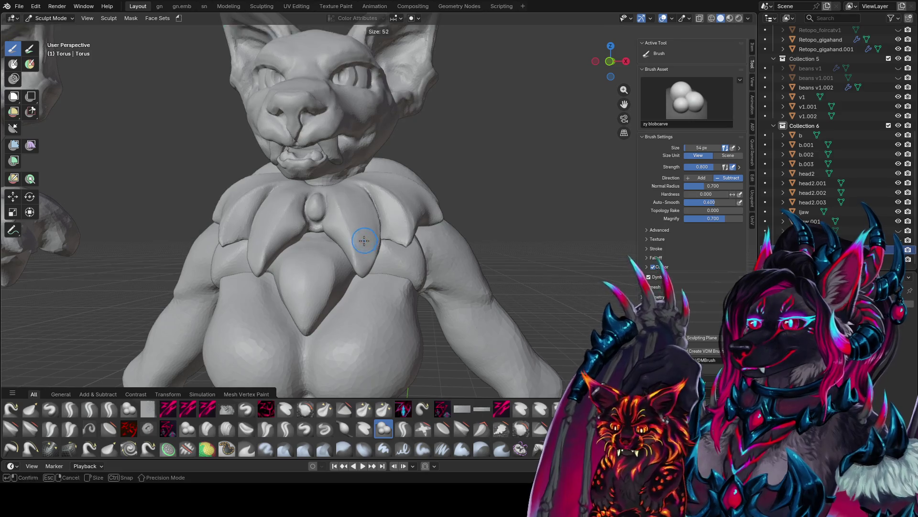
key("bracketright")
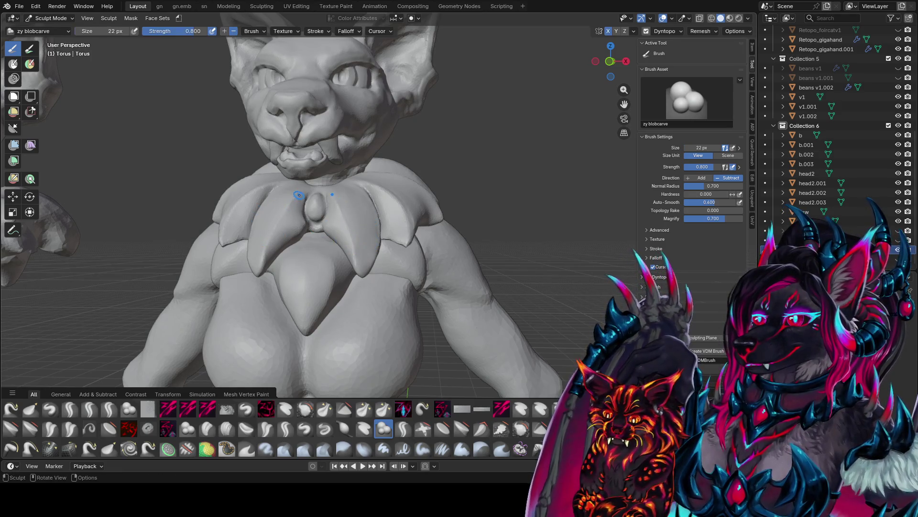
key("bracketright")
key("bracketright")
Step: Carve outlines down the left chest petals and lightly reshape the central pendant bump
left_click_drag(301, 197, 264, 264)
middle_click_drag(264, 264, 268, 264)
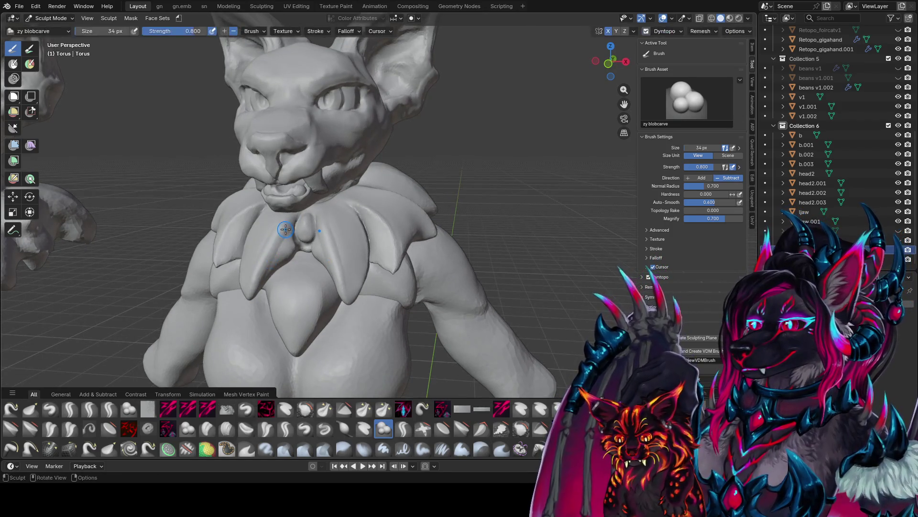
mouse_move(290, 225)
left_mouse_down()
mouse_move(261, 287)
mouse_move(287, 223)
left_mouse_up()
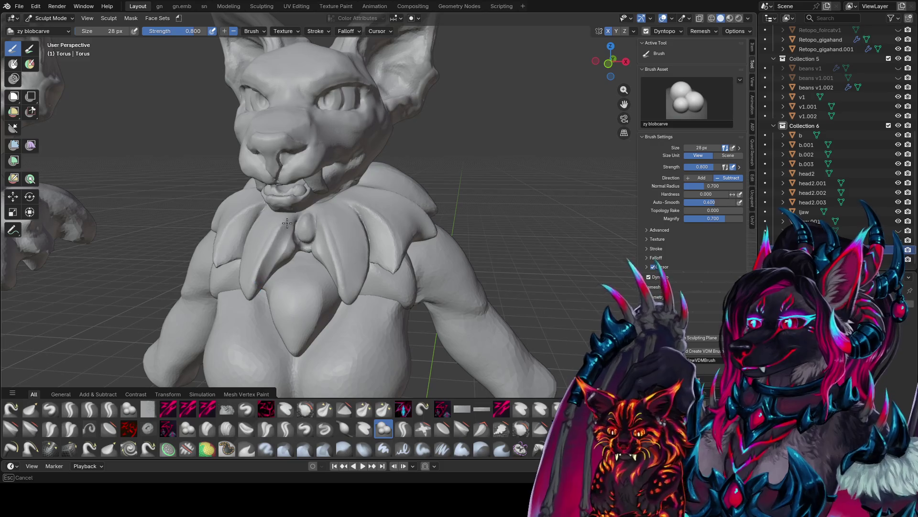
left_click_drag(270, 254, 290, 254)
middle_click_drag(289, 255, 304, 195)
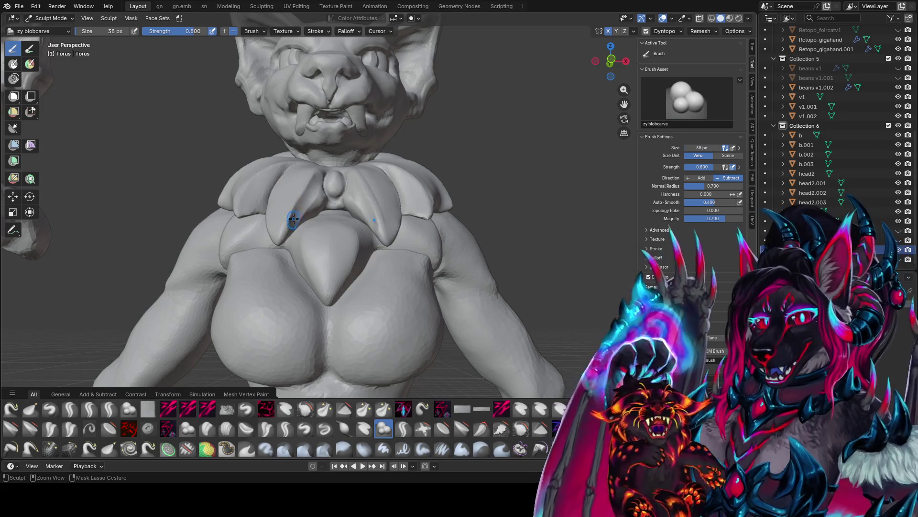
left_click_drag(343, 194, 330, 200)
mouse_move(314, 203)
middle_mouse_down()
mouse_move(297, 242)
mouse_move(388, 232)
mouse_move(472, 194)
middle_mouse_up()
Step: Resize the blobcarve brush to 66 px, then 62 px, while inspecting the back collar
key("f")
left_click(448, 214)
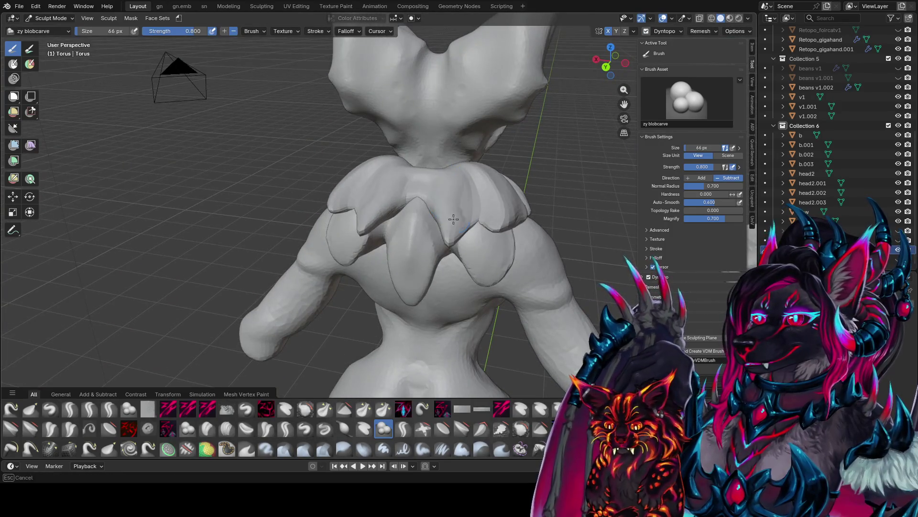
middle_click_drag(461, 205, 451, 182)
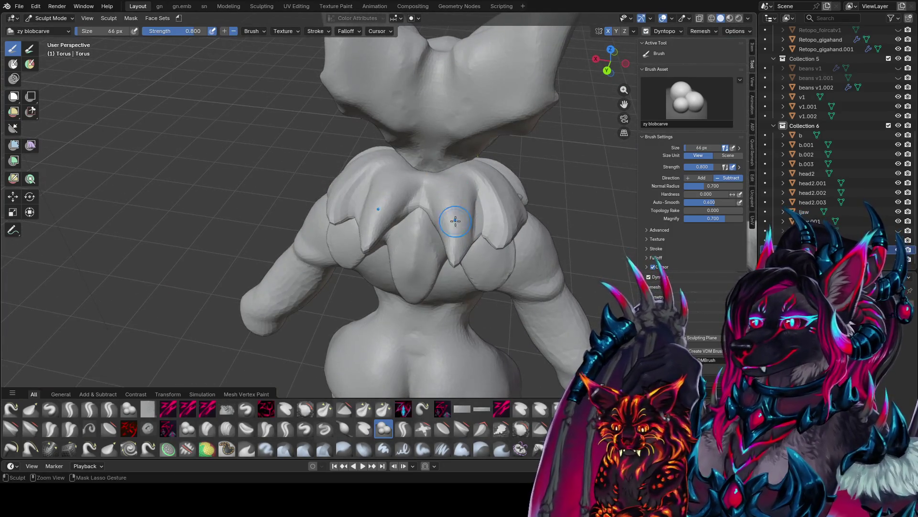
middle_click_drag(469, 218, 509, 197)
mouse_move(375, 209)
middle_mouse_down()
mouse_move(365, 180)
mouse_move(400, 174)
mouse_move(389, 189)
middle_mouse_up()
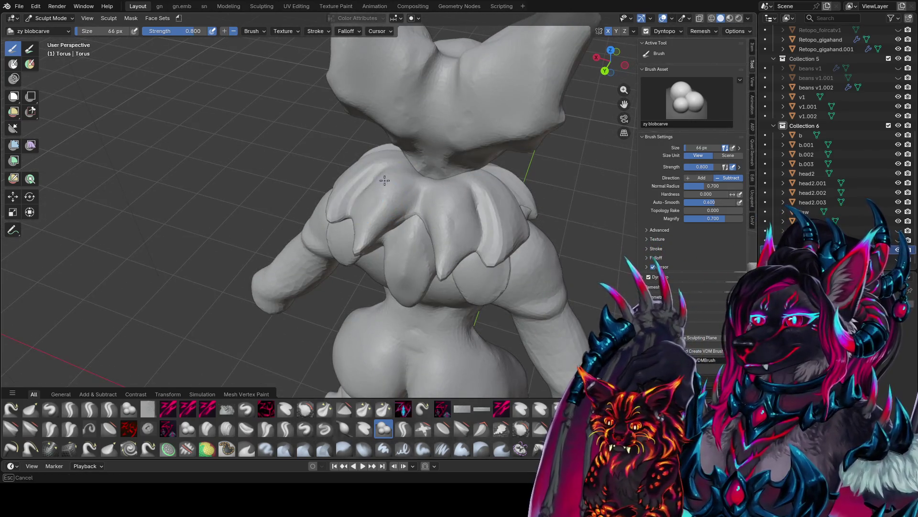
middle_click_drag(454, 239, 452, 96)
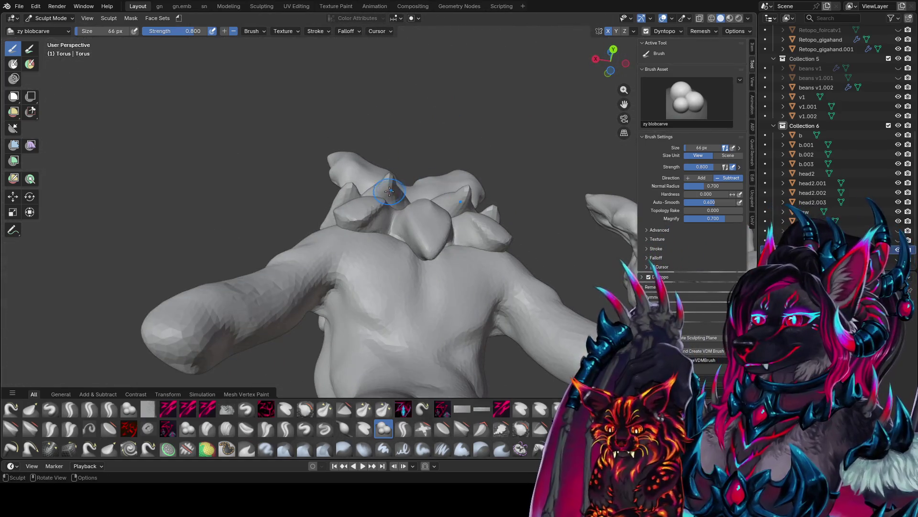
key("bracketleft")
middle_click_drag(405, 210, 392, 191)
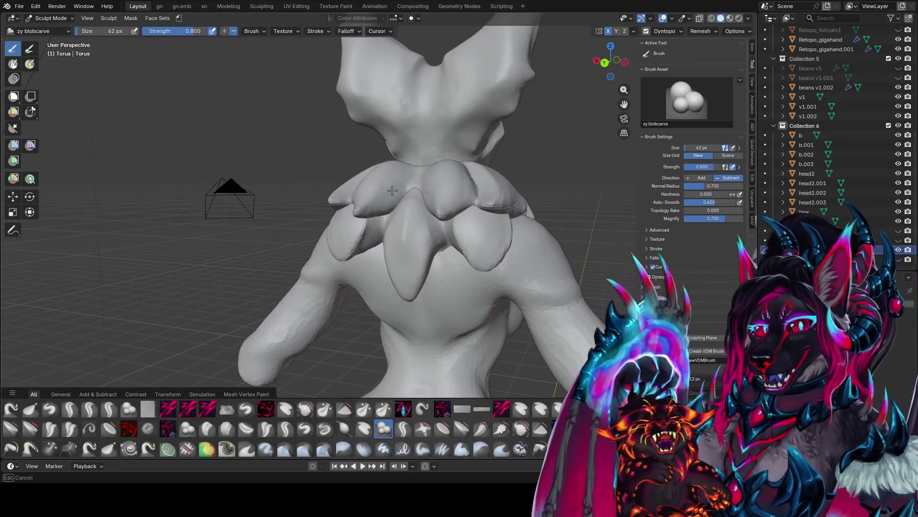
mouse_move(381, 225)
middle_mouse_down()
mouse_move(371, 199)
mouse_move(380, 188)
mouse_move(399, 233)
middle_mouse_up()
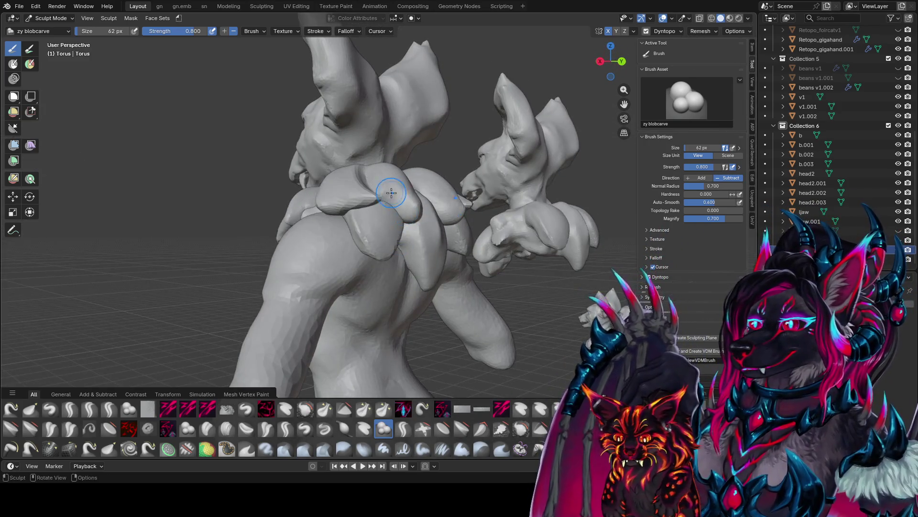
middle_click_drag(391, 193, 387, 190)
Step: Carve the shoulder collar plate and set the brush back to 66 px
left_click_drag(375, 186, 373, 218)
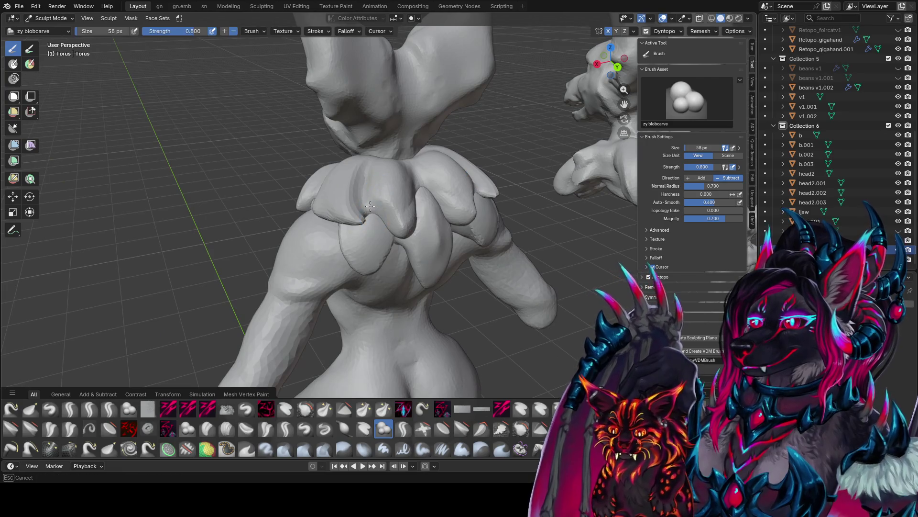
mouse_move(370, 206)
middle_mouse_down()
mouse_move(369, 180)
mouse_move(410, 185)
mouse_move(389, 199)
mouse_move(403, 217)
mouse_move(381, 185)
mouse_move(405, 195)
middle_mouse_up()
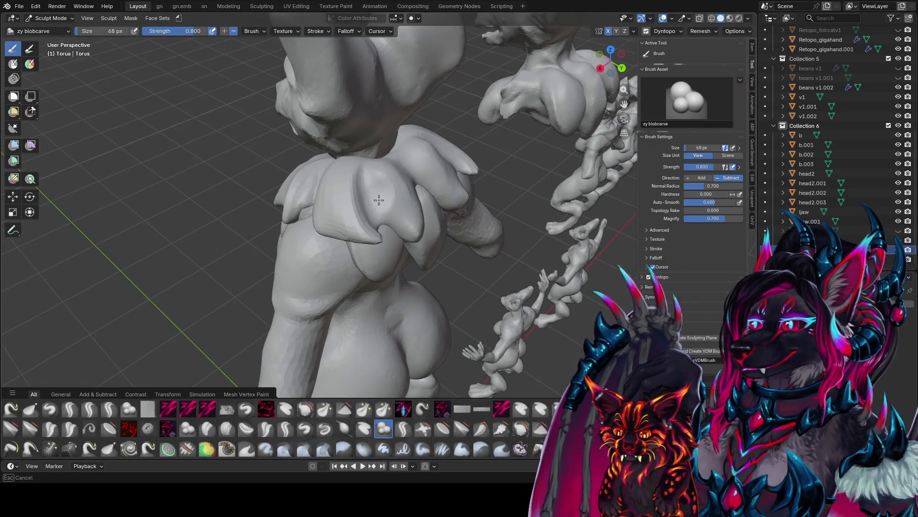
middle_click_drag(390, 233, 384, 190)
mouse_move(402, 220)
middle_mouse_down()
mouse_move(389, 174)
mouse_move(397, 175)
middle_mouse_up()
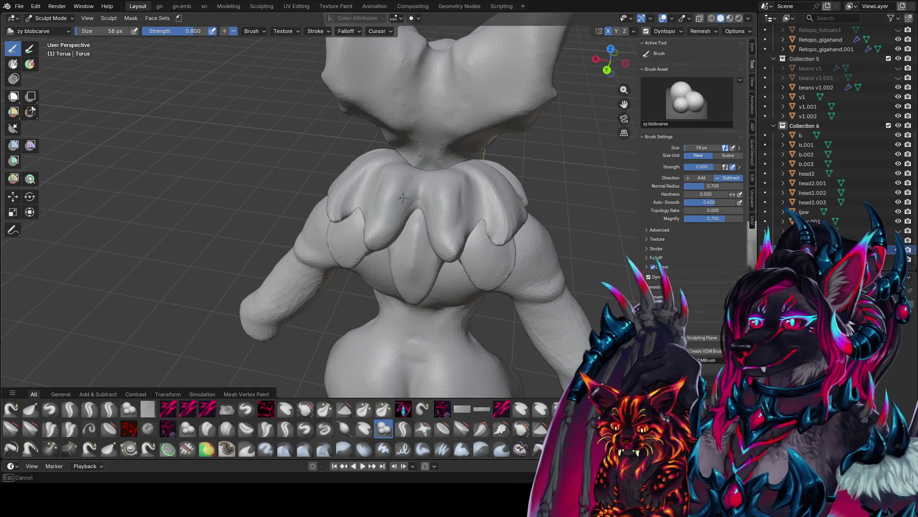
mouse_move(403, 198)
middle_mouse_down()
mouse_move(403, 174)
mouse_move(421, 158)
mouse_move(442, 175)
middle_mouse_up()
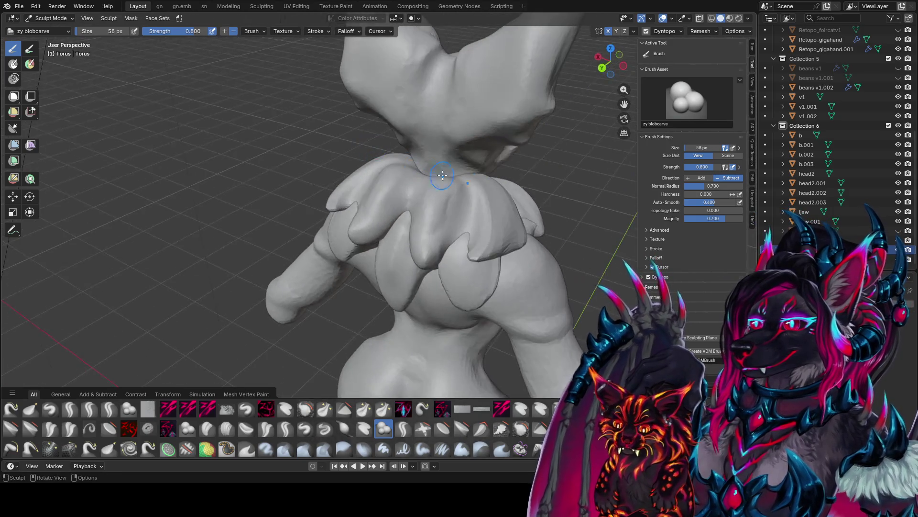
key("f")
left_click(448, 183)
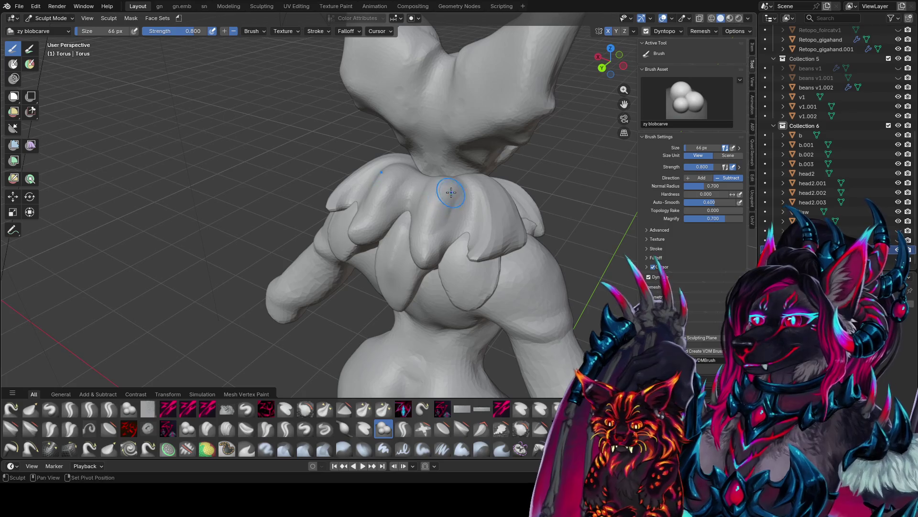
mouse_move(445, 228)
middle_mouse_down()
mouse_move(417, 200)
mouse_move(430, 168)
mouse_move(454, 169)
mouse_move(420, 239)
mouse_move(447, 208)
middle_mouse_up()
Step: Save the file, then resize the brush to 70 and 60 px
key("ctrl+s")
key("bracketright")
key("bracketright")
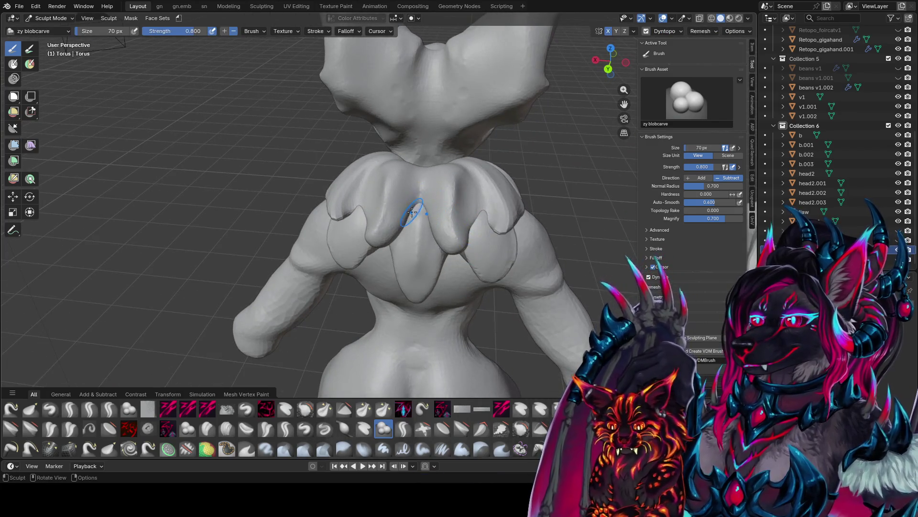
mouse_move(391, 230)
middle_mouse_down()
mouse_move(404, 209)
mouse_move(361, 211)
mouse_move(382, 232)
mouse_move(390, 220)
mouse_move(409, 224)
middle_mouse_up()
key("bracketleft")
mouse_move(413, 178)
middle_mouse_down()
mouse_move(390, 180)
mouse_move(389, 220)
mouse_move(431, 206)
middle_mouse_up()
mouse_move(449, 241)
middle_mouse_down()
mouse_move(438, 189)
mouse_move(469, 197)
middle_mouse_up()
Step: Switch to Elastic Grab at 68 px and save the file
key("g")
key("f")
left_click(456, 182)
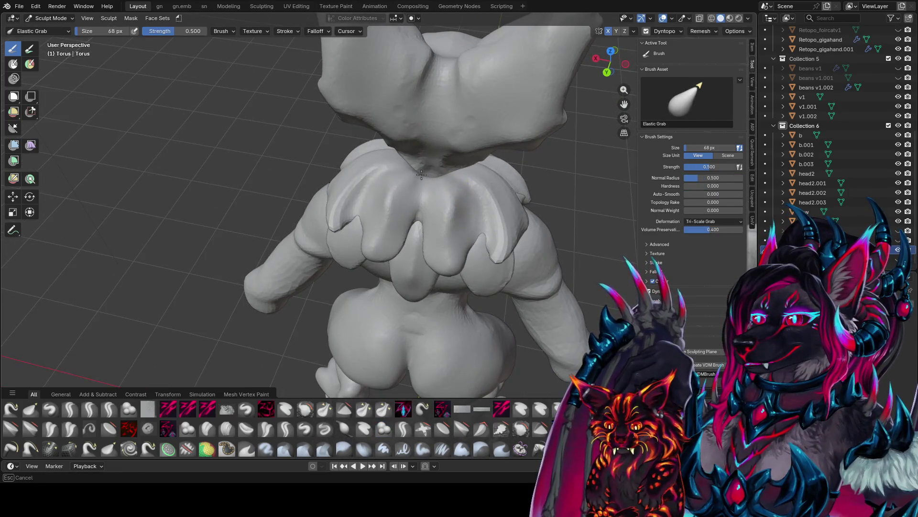
middle_click_drag(422, 174, 429, 149)
mouse_move(360, 162)
middle_mouse_down()
mouse_move(437, 149)
mouse_move(425, 137)
mouse_move(431, 143)
middle_mouse_up()
key("ctrl+s")
Step: Pick the zy fin brush at 72 px and save again
key("shift+space")
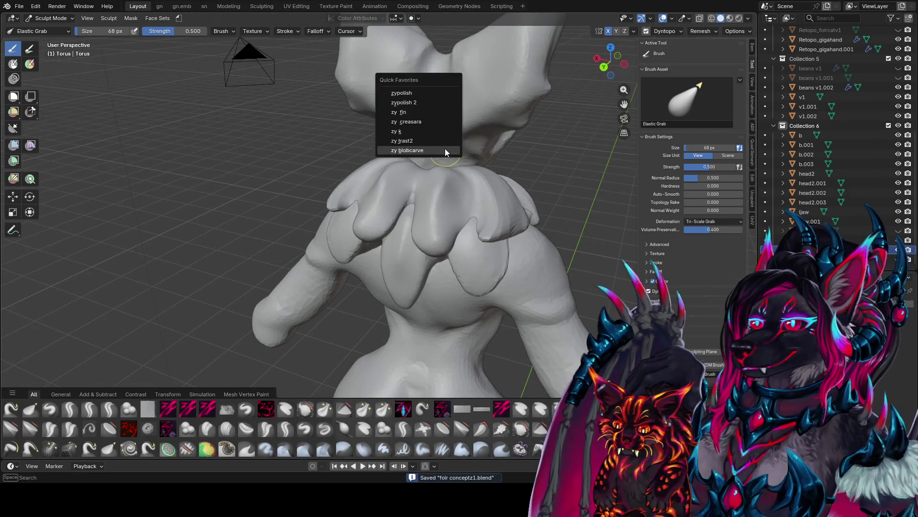
left_click(450, 150)
key("bracketleft")
mouse_move(468, 219)
middle_mouse_down()
mouse_move(469, 240)
mouse_move(472, 188)
mouse_move(401, 234)
mouse_move(366, 212)
middle_mouse_up()
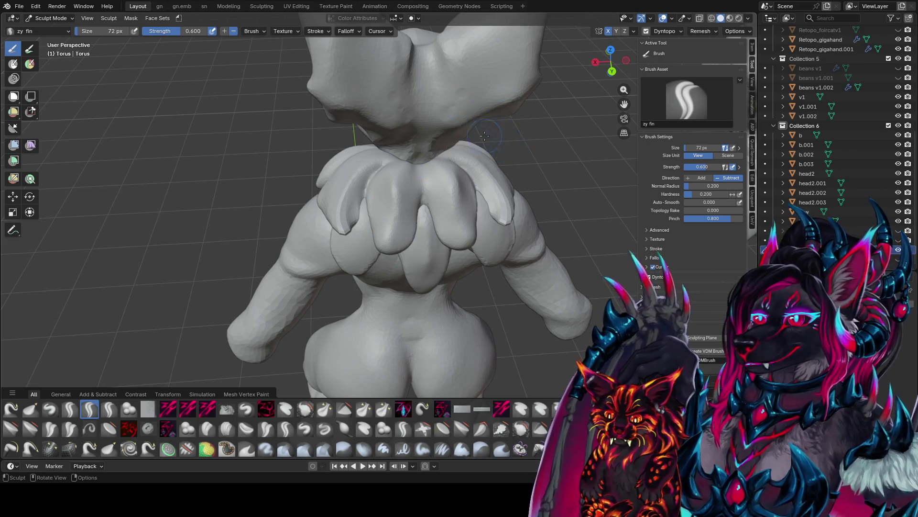
middle_click_drag(484, 136, 478, 150)
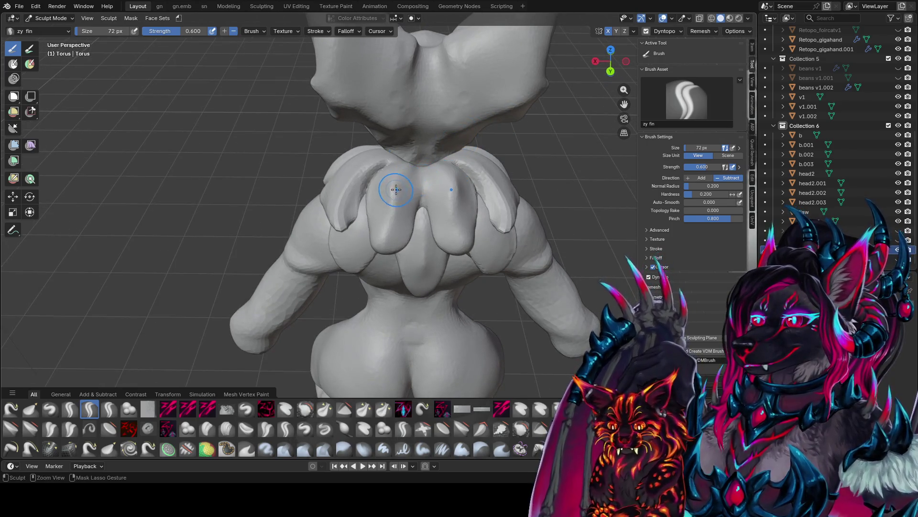
key("ctrl+s")
Step: Select zy blobcarve at 42 px and work around the back collar spikes
key("q")
left_click(370, 182)
middle_click_drag(370, 182, 371, 171)
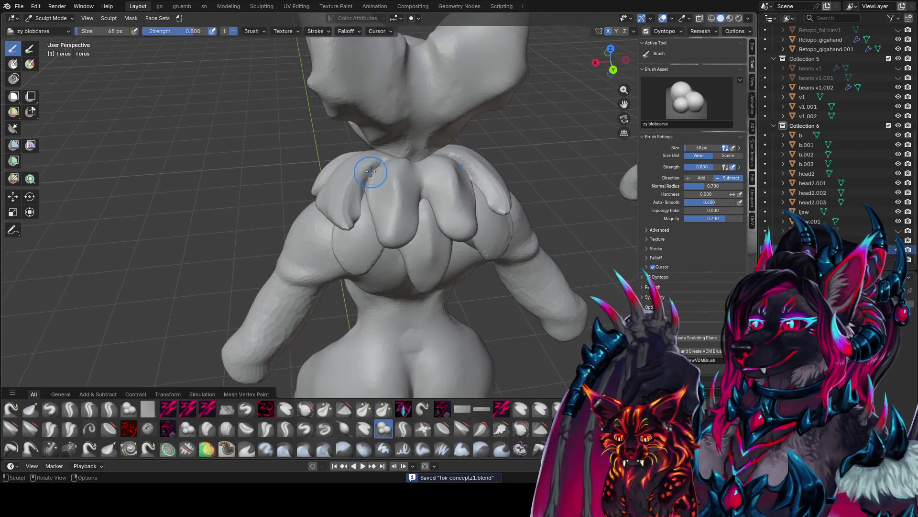
key("f")
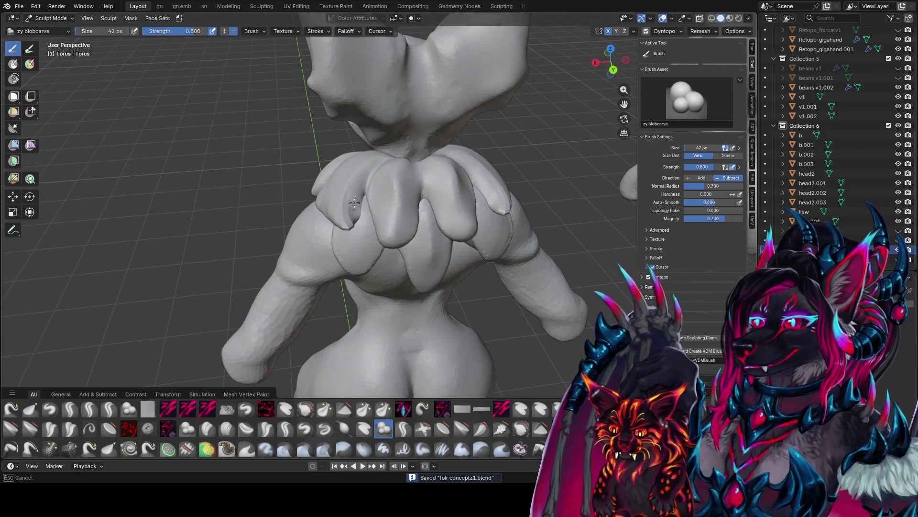
middle_click_drag(354, 204, 355, 206)
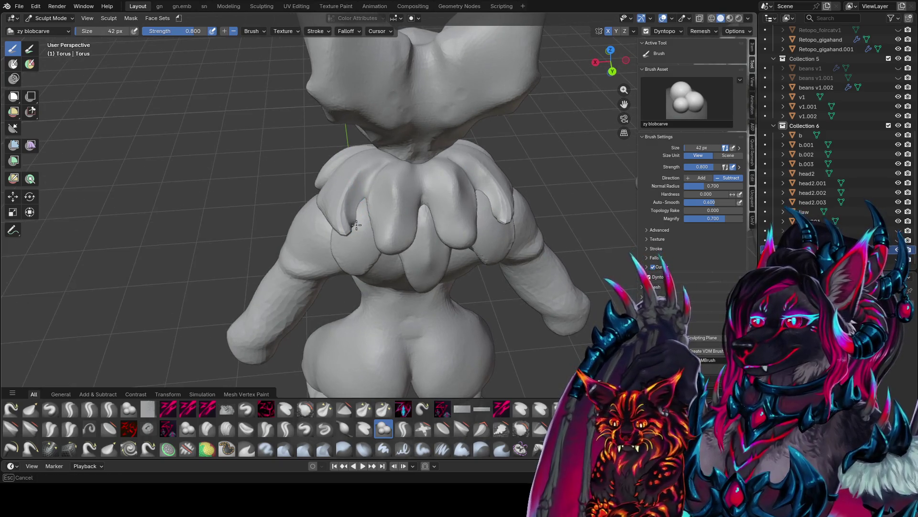
middle_click_drag(356, 213, 379, 180)
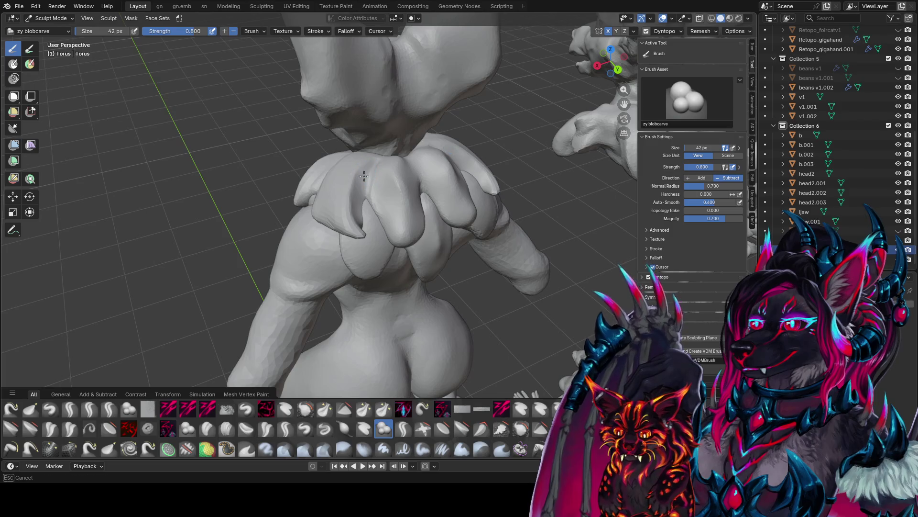
mouse_move(358, 227)
middle_mouse_down()
mouse_move(347, 192)
mouse_move(342, 230)
middle_mouse_up()
middle_click_drag(363, 185, 337, 196)
mouse_move(348, 234)
middle_mouse_down()
mouse_move(384, 180)
mouse_move(373, 180)
middle_mouse_up()
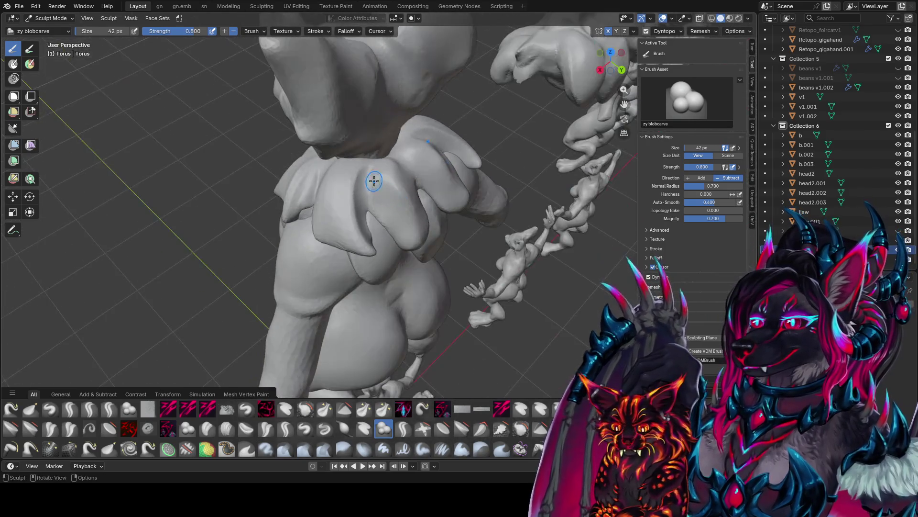
Step: Enlarge blobcarve to 52 then 60 px and define the back collar points
key("bracketright")
mouse_move(380, 225)
middle_mouse_down()
mouse_move(404, 186)
mouse_move(397, 209)
mouse_move(386, 211)
middle_mouse_up()
key("bracketright")
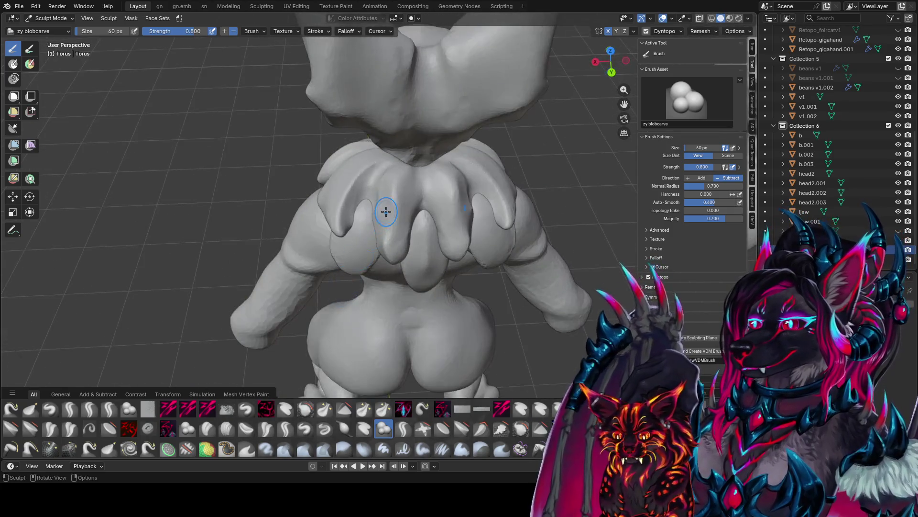
mouse_move(385, 261)
middle_mouse_down()
mouse_move(369, 205)
mouse_move(393, 196)
middle_mouse_up()
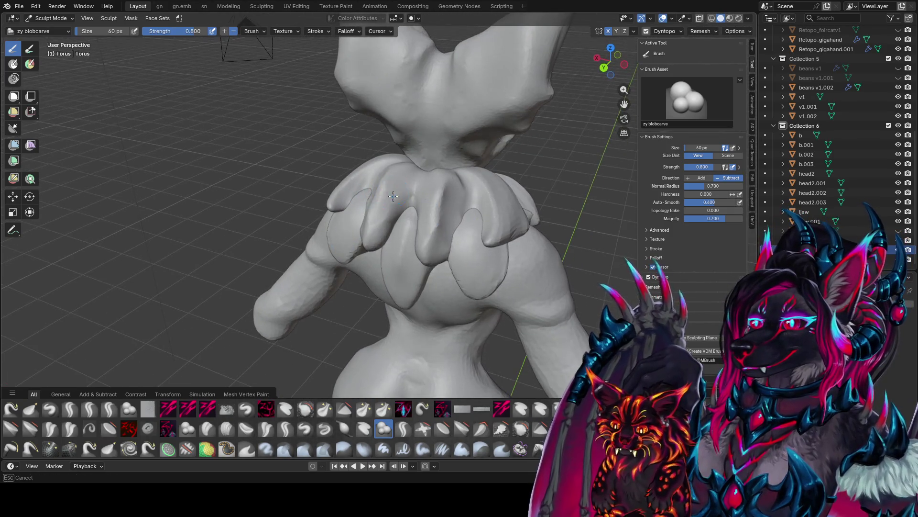
mouse_move(376, 244)
middle_mouse_down()
mouse_move(406, 205)
mouse_move(380, 259)
mouse_move(389, 205)
mouse_move(381, 184)
mouse_move(359, 213)
middle_mouse_up()
key("g")
mouse_move(360, 210)
middle_mouse_down()
mouse_move(455, 199)
mouse_move(451, 211)
middle_mouse_up()
Step: Switch to the zy cleave brush at 72 px
key("c")
key("f")
left_click(455, 182)
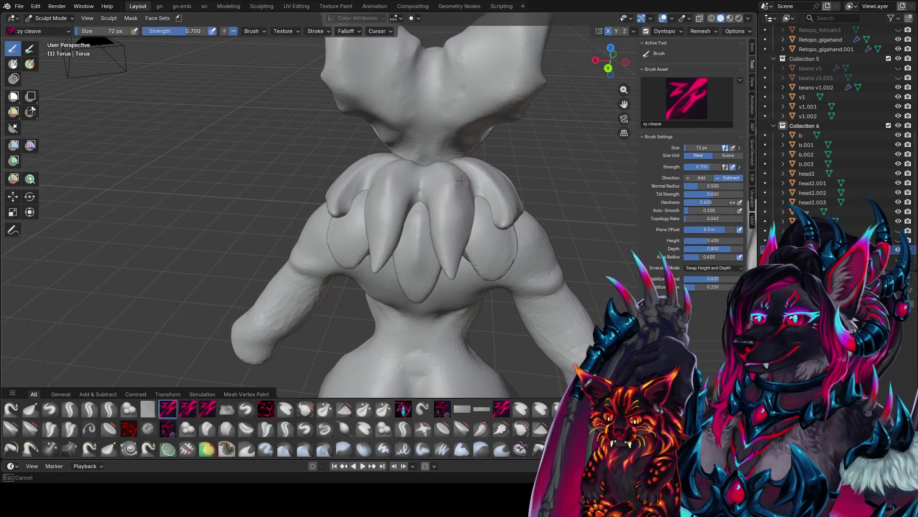
mouse_move(459, 225)
middle_mouse_down()
mouse_move(447, 188)
mouse_move(444, 217)
middle_mouse_up()
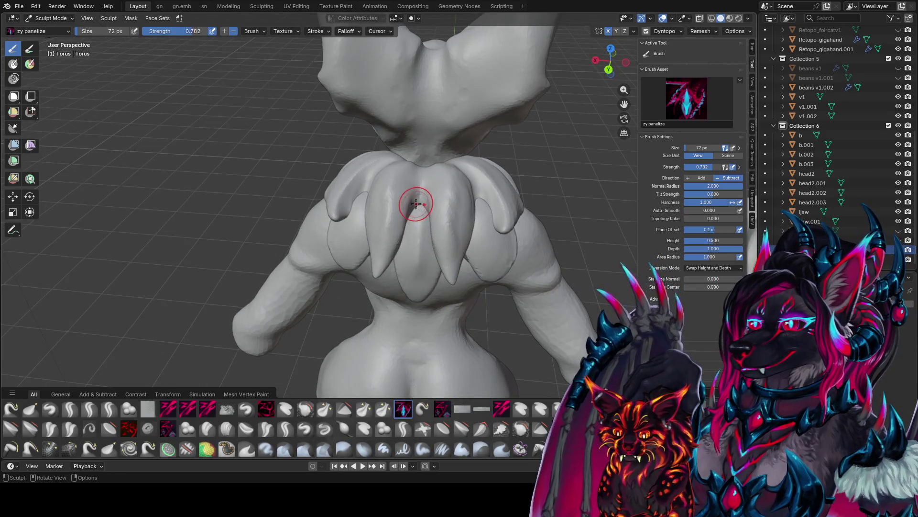
Step: Polish the collar spikes with zypolish at 50 px and save
key("q")
left_click(423, 157)
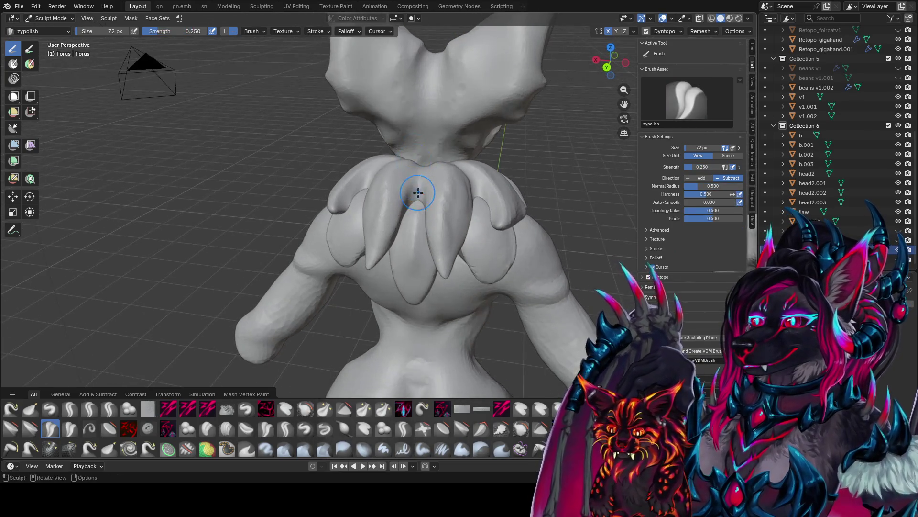
key("f")
left_click(412, 201)
mouse_move(421, 172)
middle_mouse_down()
mouse_move(419, 206)
mouse_move(430, 182)
mouse_move(420, 218)
mouse_move(421, 180)
mouse_move(334, 158)
mouse_move(444, 175)
middle_mouse_up()
scroll(432, 179, "up", 2)
key("ctrl+s")
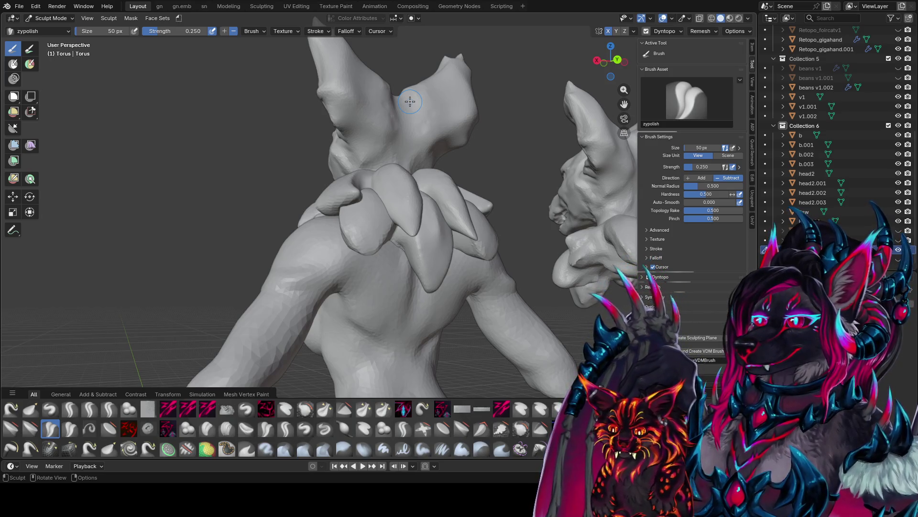
Step: Check the figure from back and side views, saving foir conceptz1.blend again
mouse_move(442, 70)
middle_mouse_down()
mouse_move(517, 205)
mouse_move(406, 202)
mouse_move(502, 205)
mouse_move(407, 211)
mouse_move(450, 165)
mouse_move(428, 145)
middle_mouse_up()
key("ctrl+s")
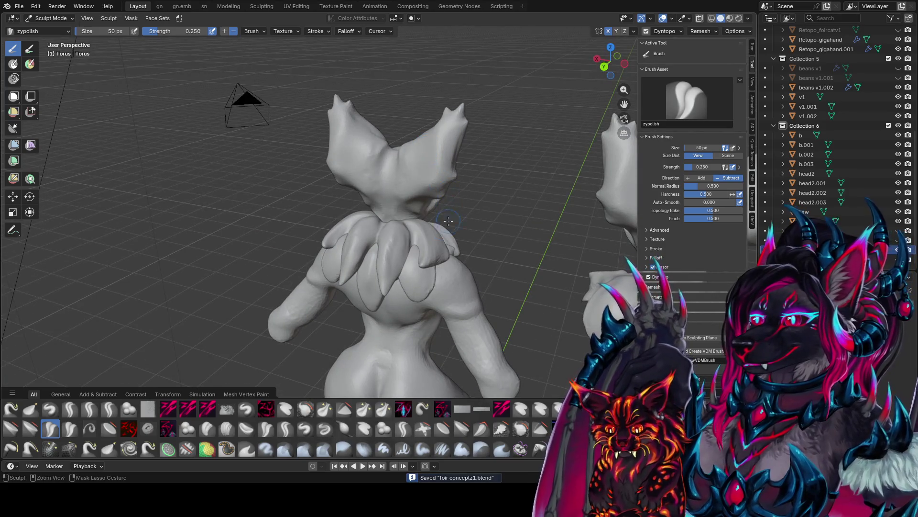
scroll(436, 188, "up", 2)
mouse_move(420, 183)
middle_mouse_down()
mouse_move(516, 183)
mouse_move(477, 117)
mouse_move(471, 126)
middle_mouse_up()
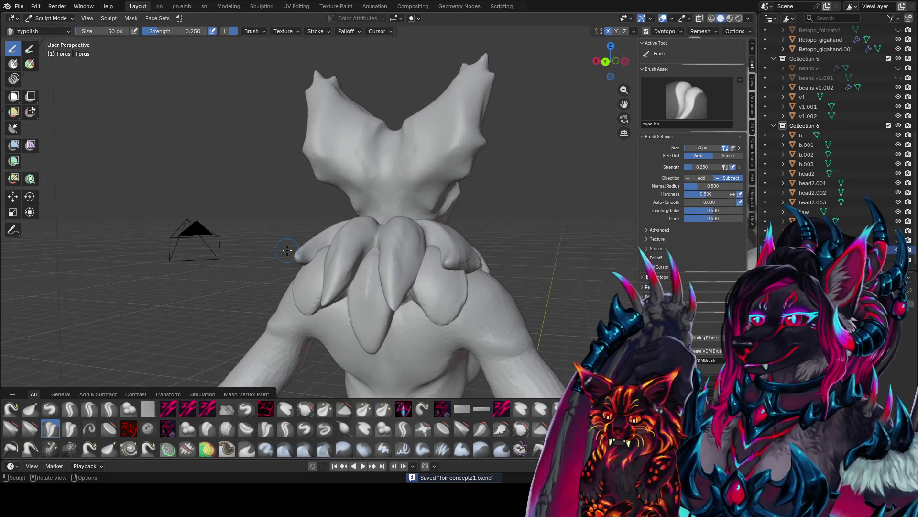
scroll(287, 249, "up", 1)
middle_click_drag(481, 266, 461, 286)
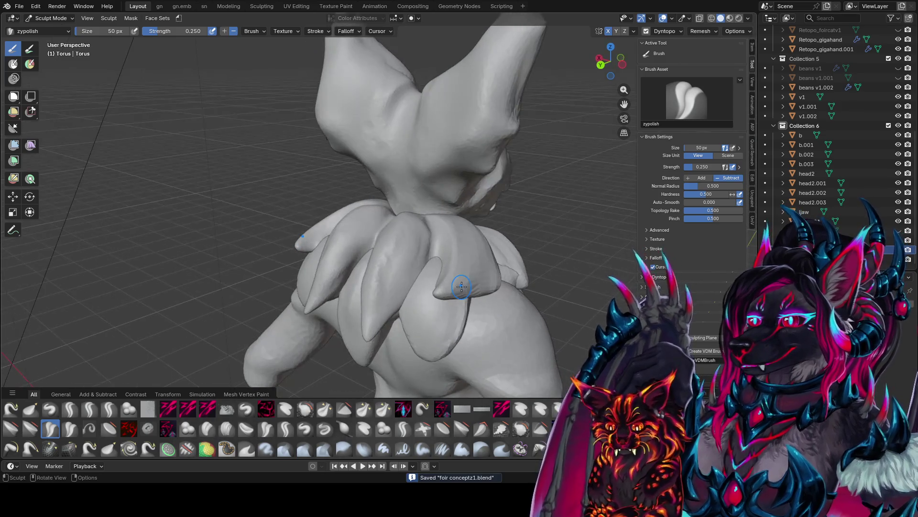